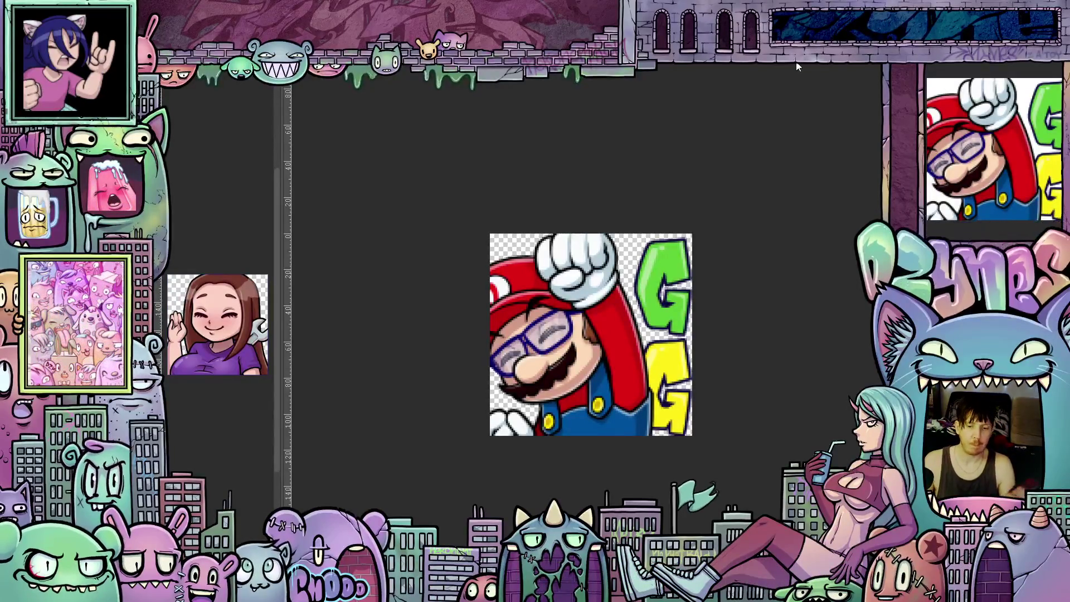
# Step: Bring the anime girl emote, with pink and green glowsticks on red, to the front
pyautogui.click(797, 67)
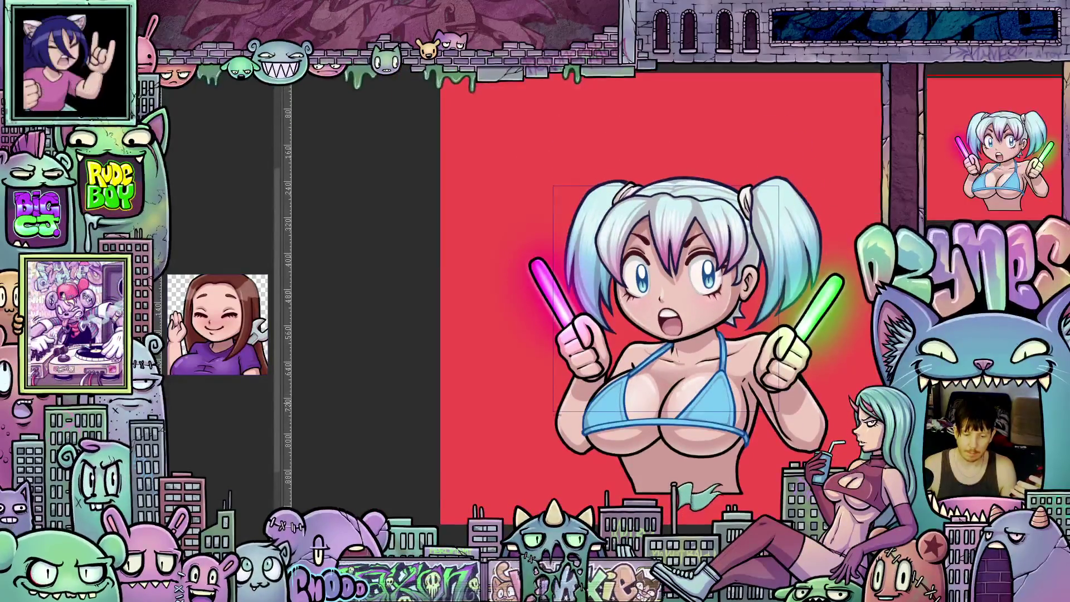
pyautogui.scroll(3, 582, 290)
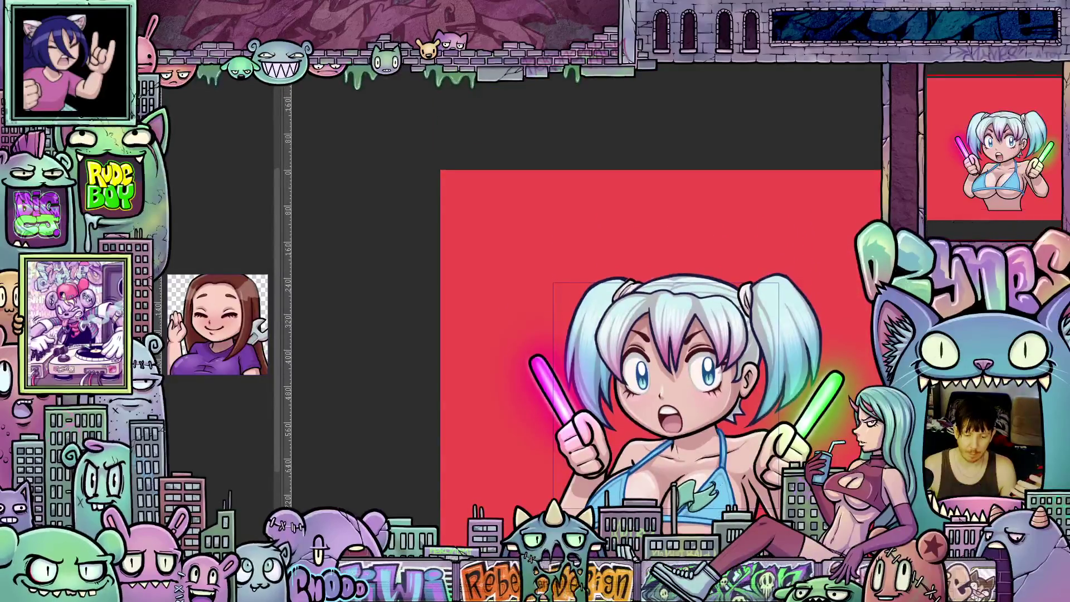
pyautogui.scroll(-3, 583, 290)
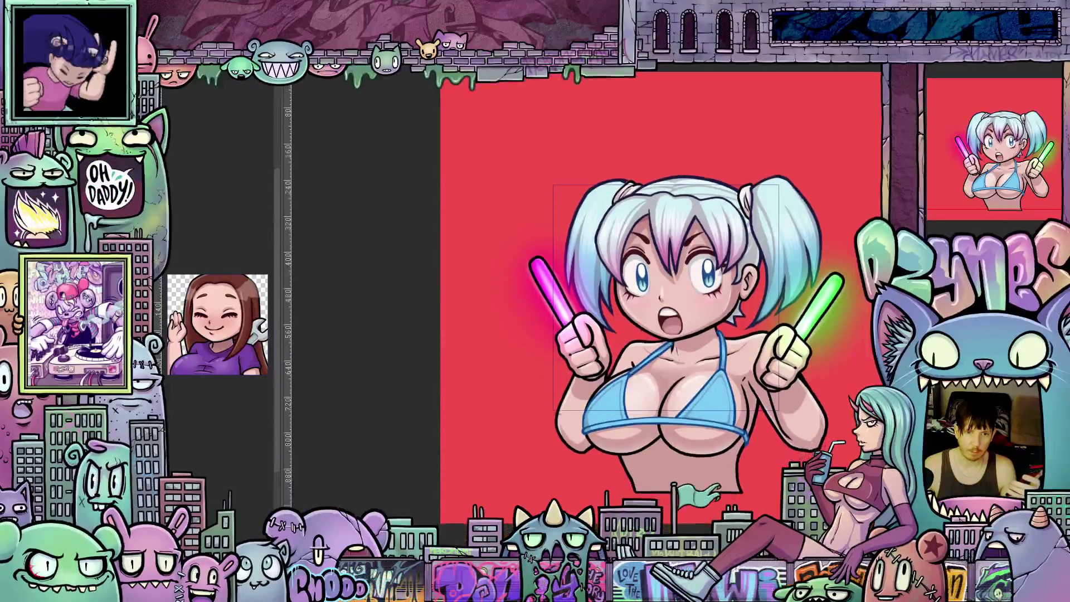
pyautogui.hscroll(2, 763, 440)
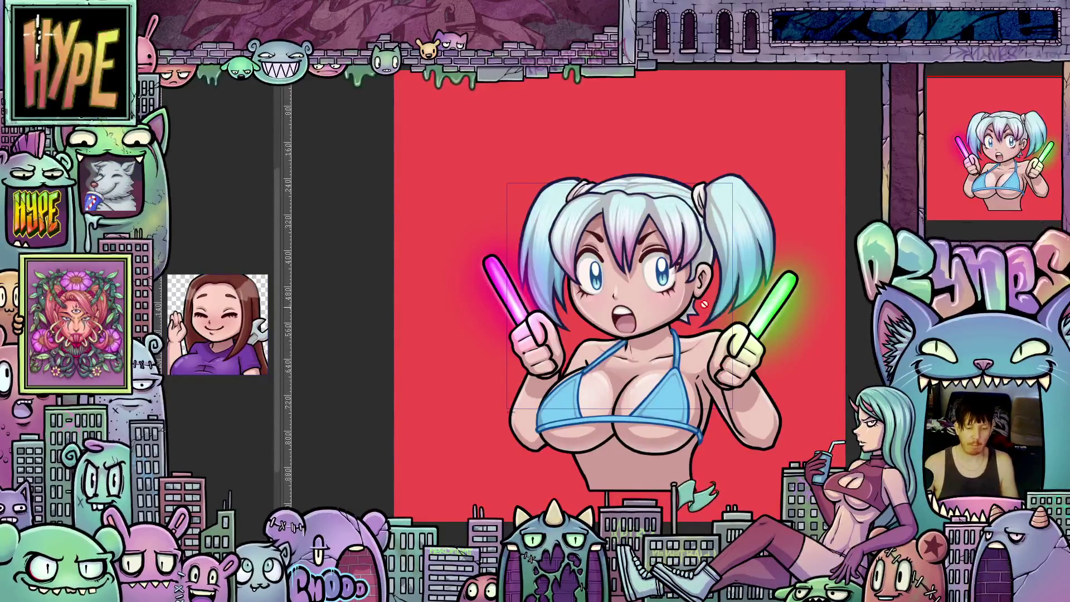
# Step: Step back and forth through the recent edits to compare the hair shading versions
pyautogui.scroll(2, 701, 313)
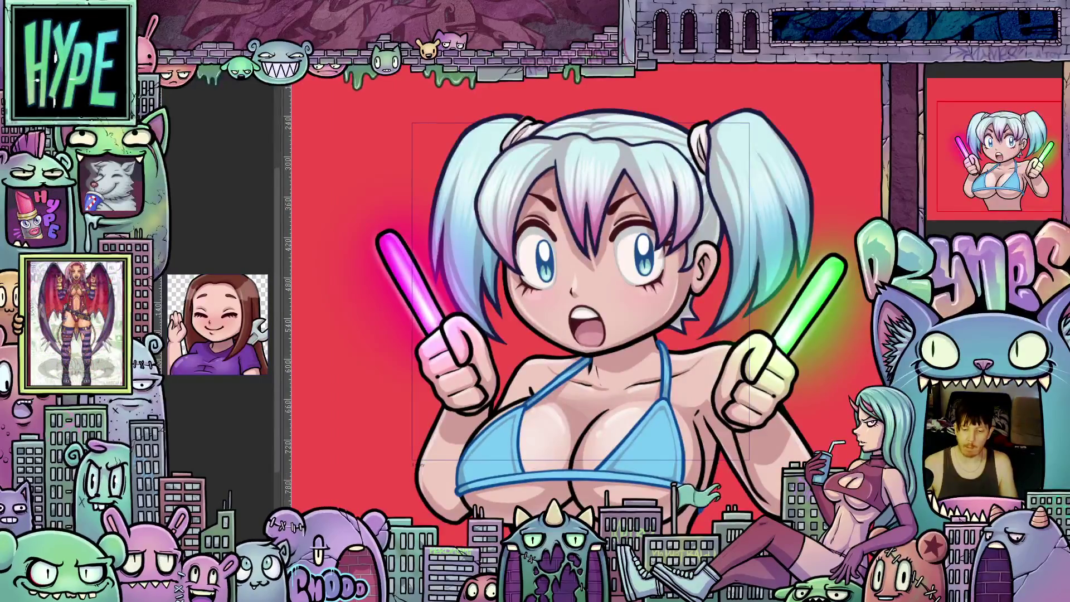
pyautogui.scroll(2, 569, 306)
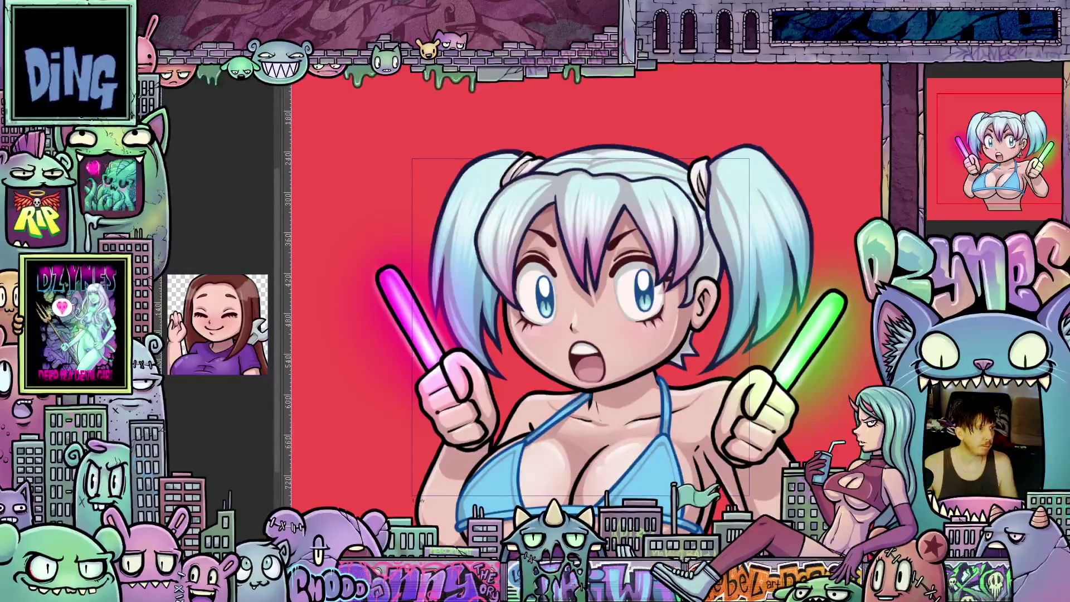
pyautogui.hotkey('ctrl', 'z')
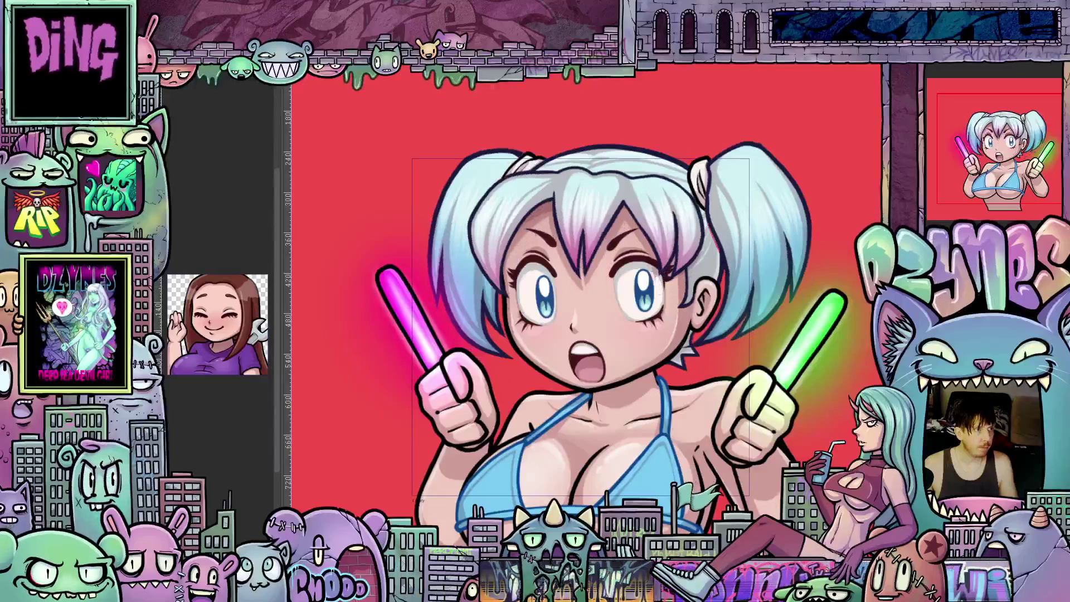
pyautogui.hotkey('ctrl', 'y')
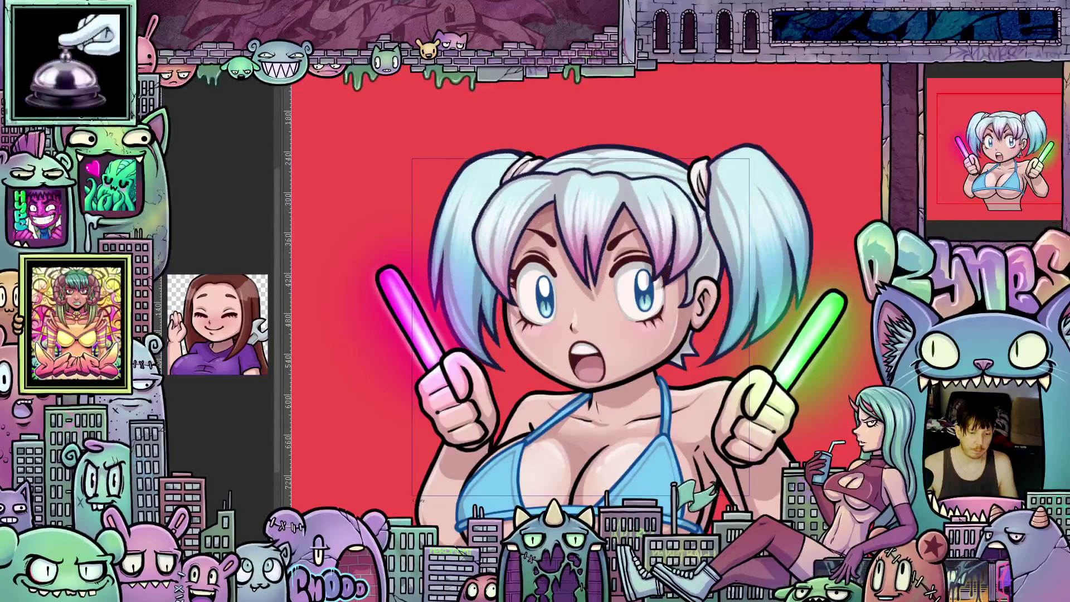
pyautogui.hotkey('ctrl', 'z')
pyautogui.hotkey('ctrl', 'y')
# Step: Keep the paler, whiter pigtail shading over the bluer one and begin a square crop
pyautogui.hotkey('ctrl', 'z')
pyautogui.hotkey('ctrl', 'y')
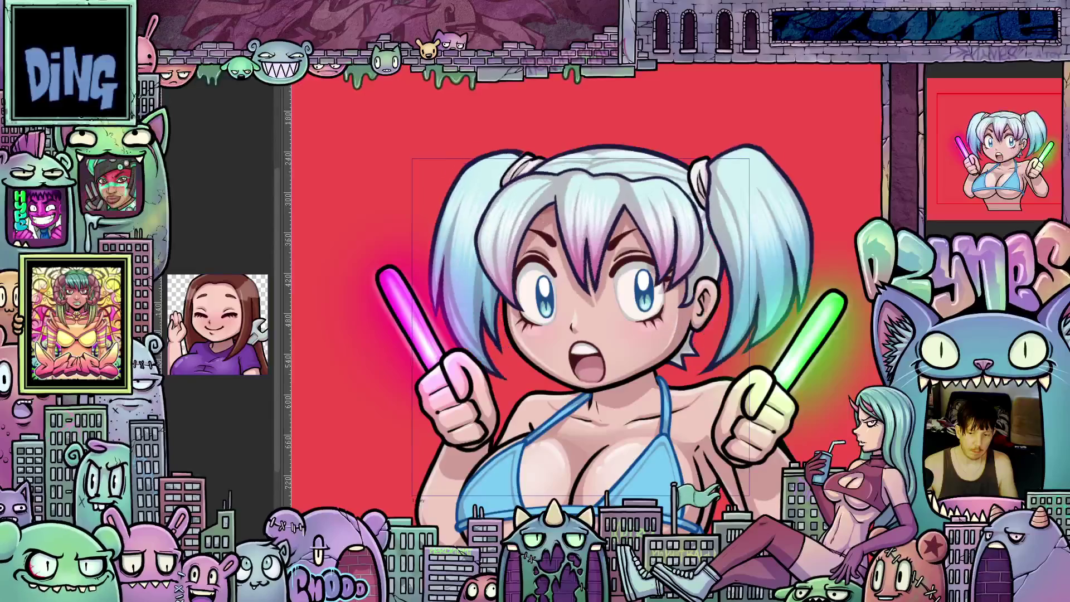
pyautogui.hotkey('ctrl', 'z')
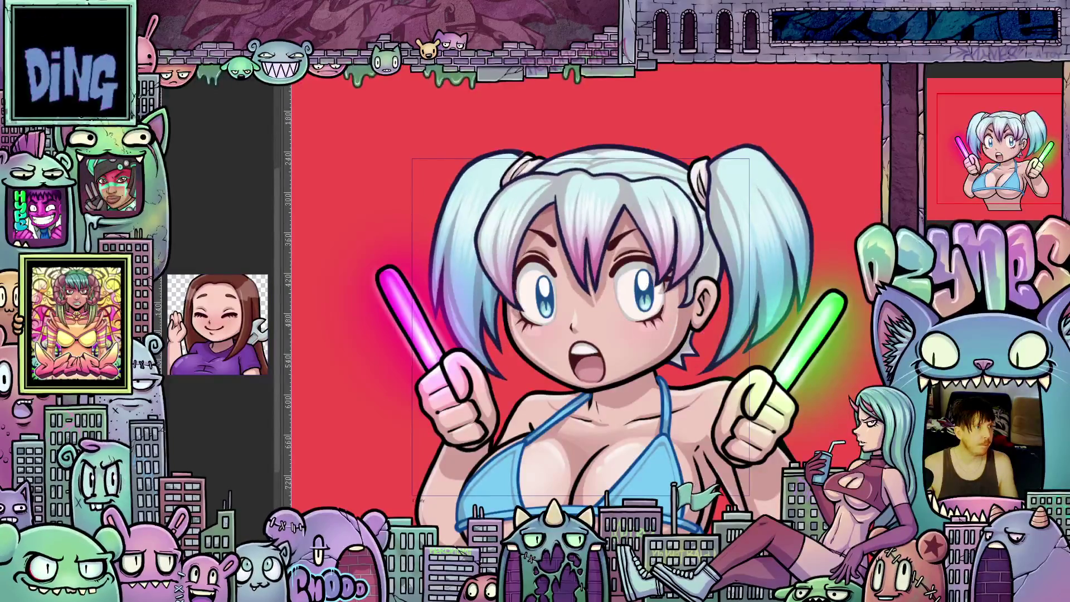
pyautogui.hotkey('ctrl', 'y')
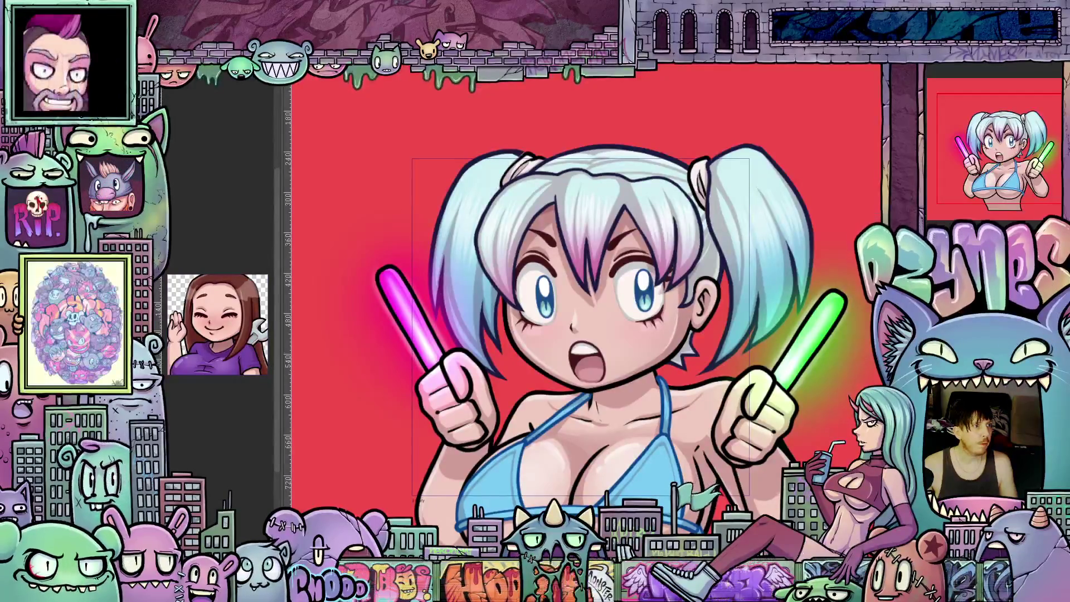
pyautogui.press('c')
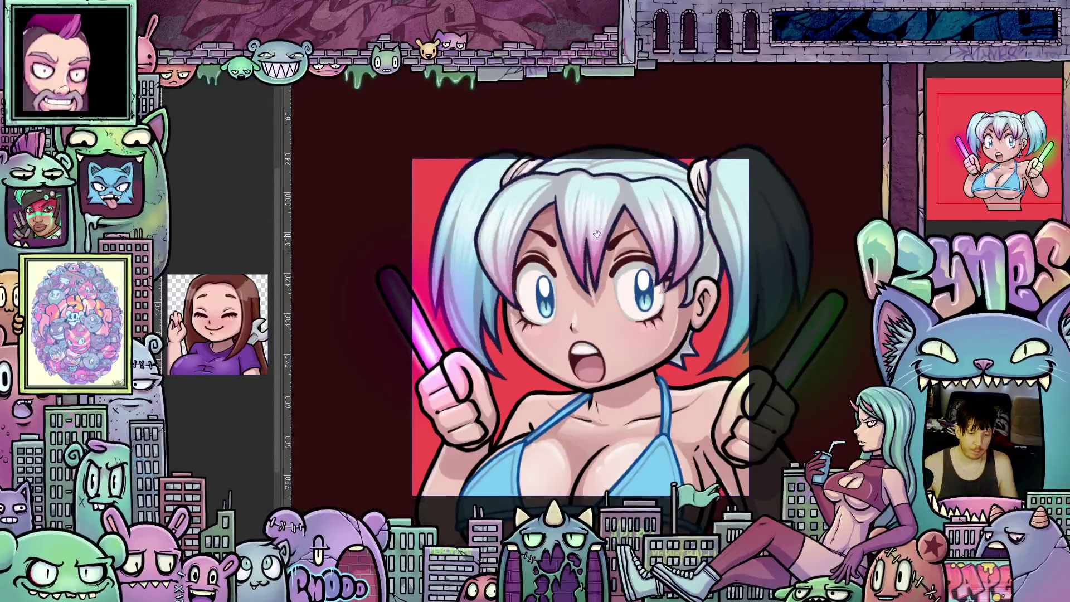
# Step: Inspect the square crop zoomed out, then cancel it to keep the full red artwork
pyautogui.scroll(-1, 686, 288)
pyautogui.scroll(-2, 686, 288)
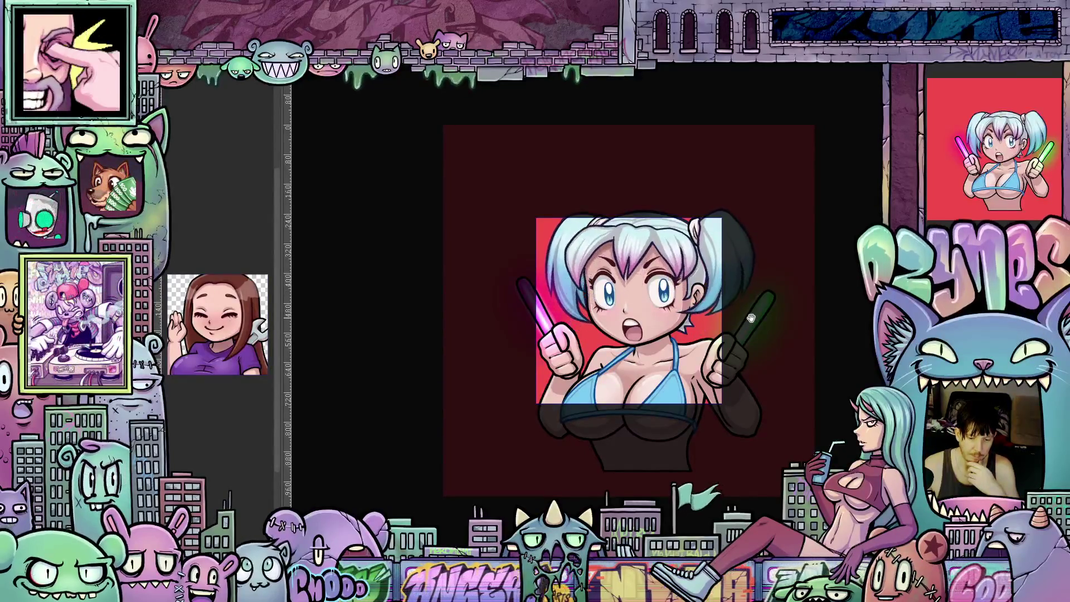
pyautogui.scroll(-4, 750, 321)
pyautogui.scroll(-3, 752, 326)
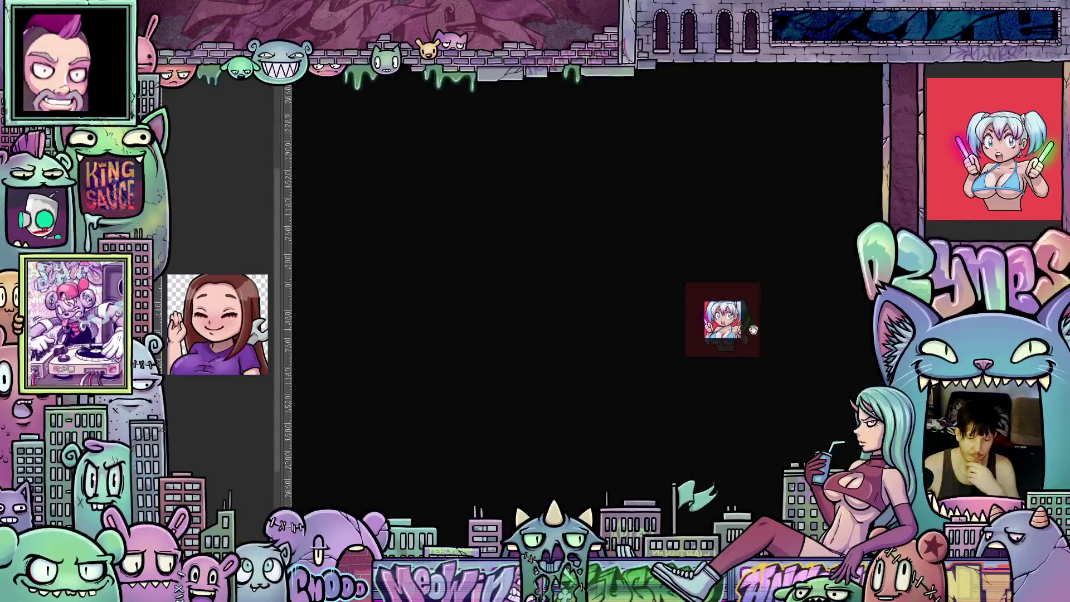
pyautogui.scroll(-1, 770, 341)
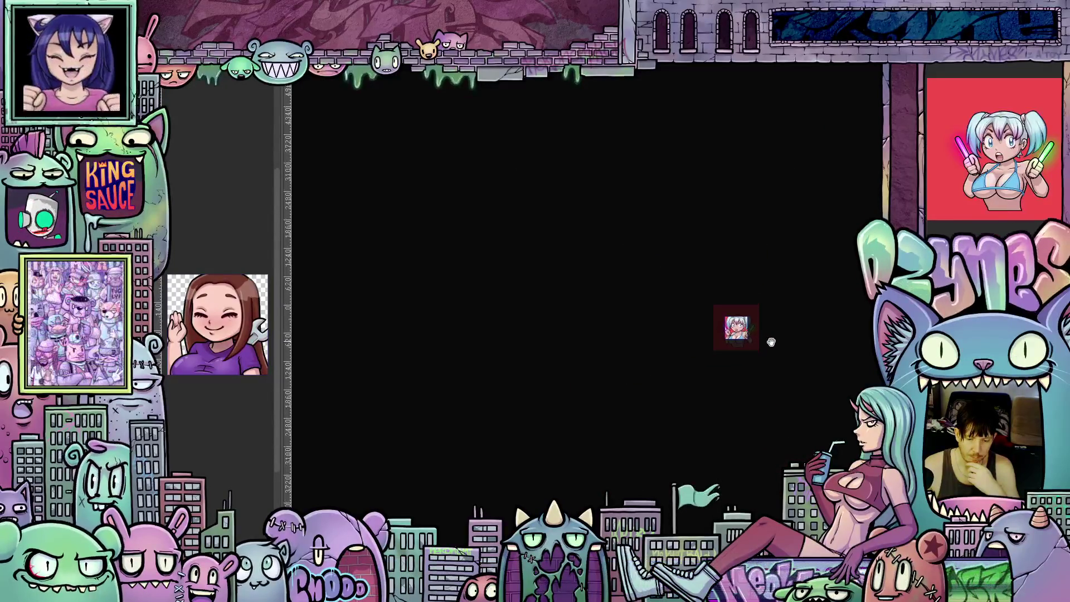
pyautogui.scroll(-1, 778, 348)
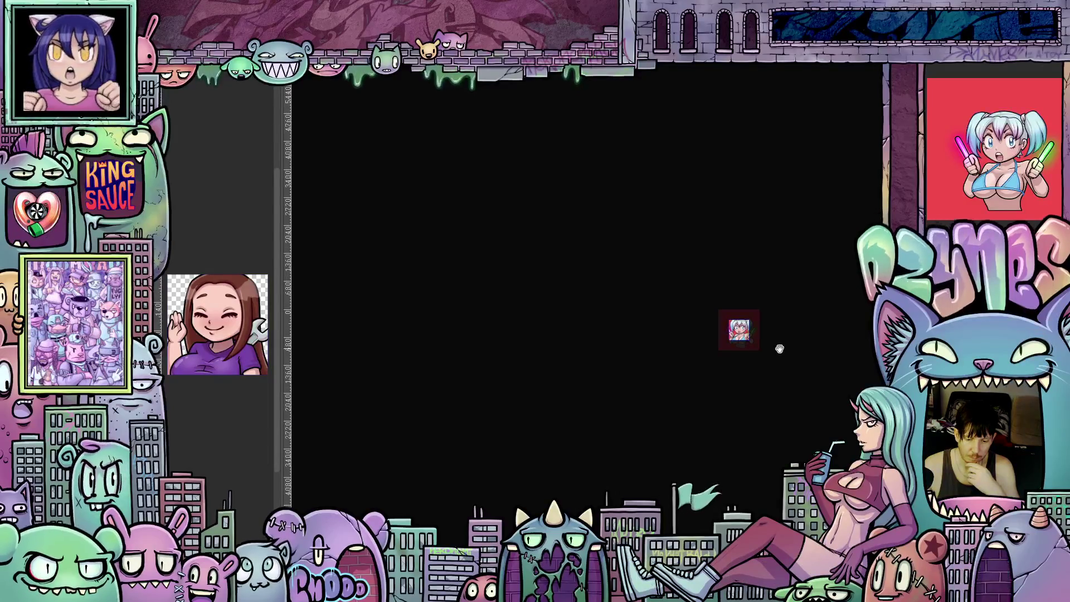
pyautogui.scroll(6, 779, 349)
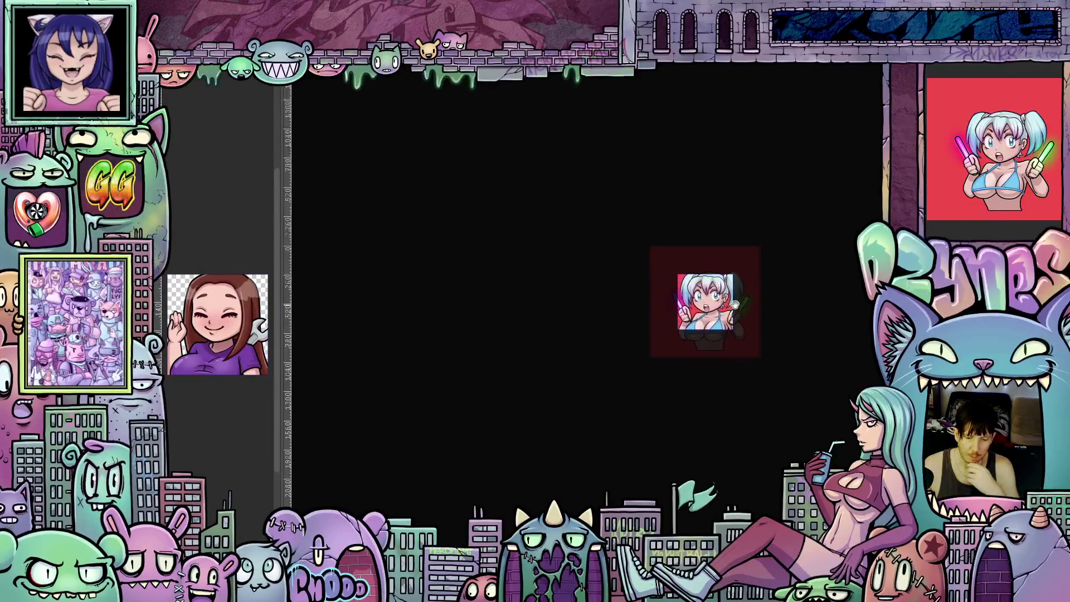
pyautogui.scroll(1, 696, 289)
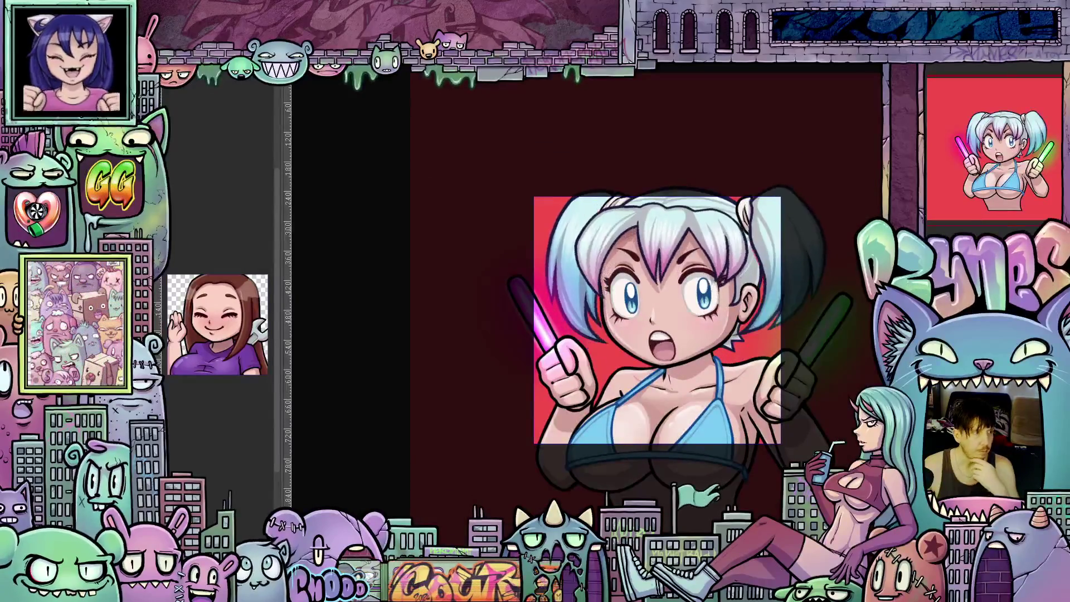
pyautogui.press('Escape')
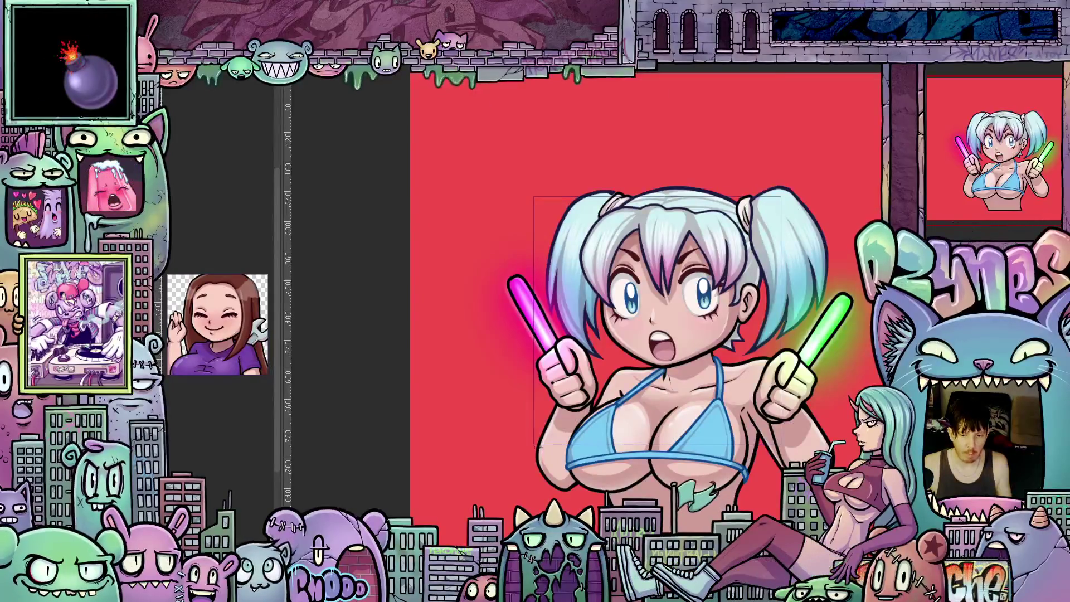
pyautogui.moveTo(726, 340); pyautogui.dragTo(655, 334)
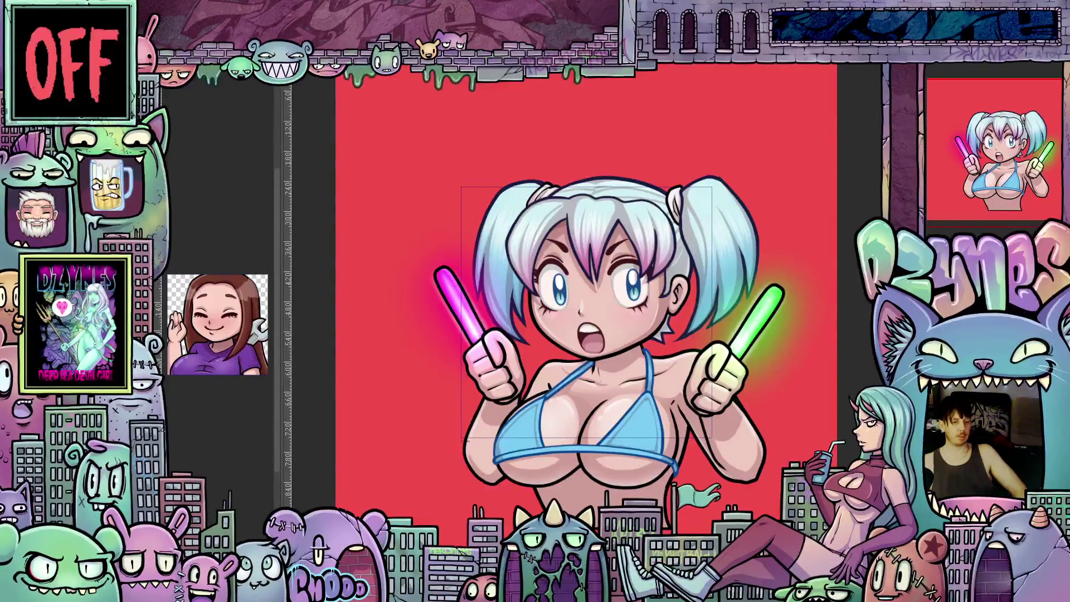
# Step: Put the glowstick character layer into Free Transform (Ctrl+T)
pyautogui.hotkey('ctrl', 't')
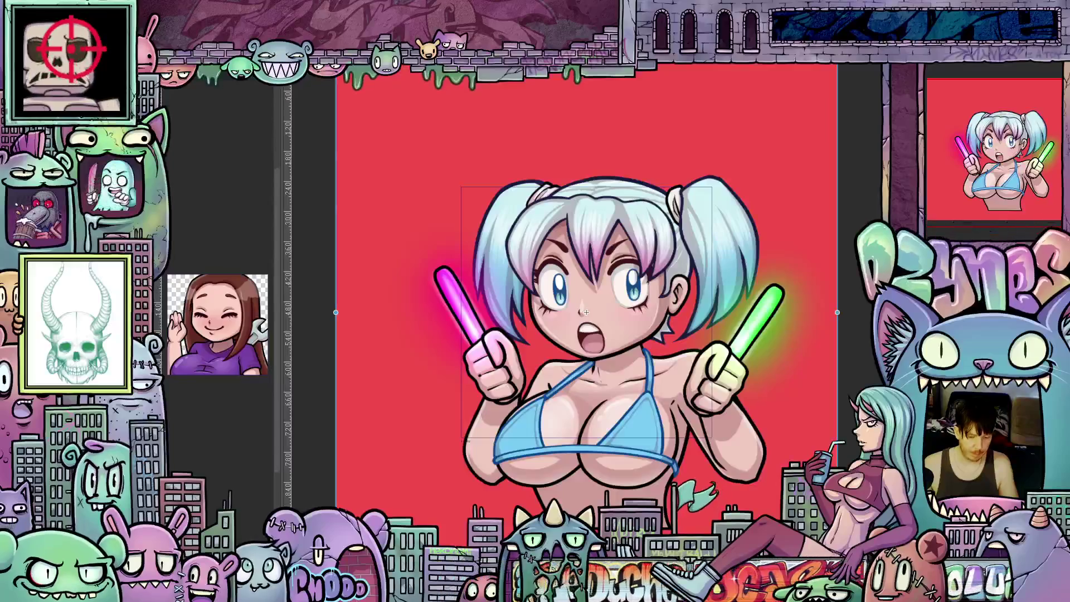
# Step: Shift the character slightly left and down, undoing a trial tilt to keep her level
pyautogui.moveTo(586, 312); pyautogui.dragTo(566, 320)
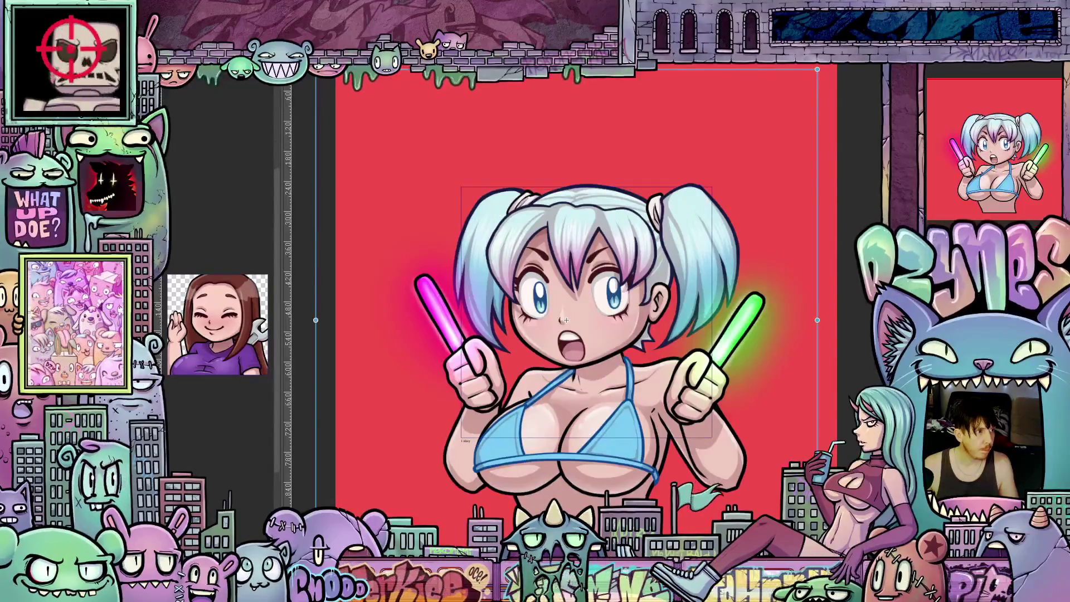
pyautogui.press('Return')
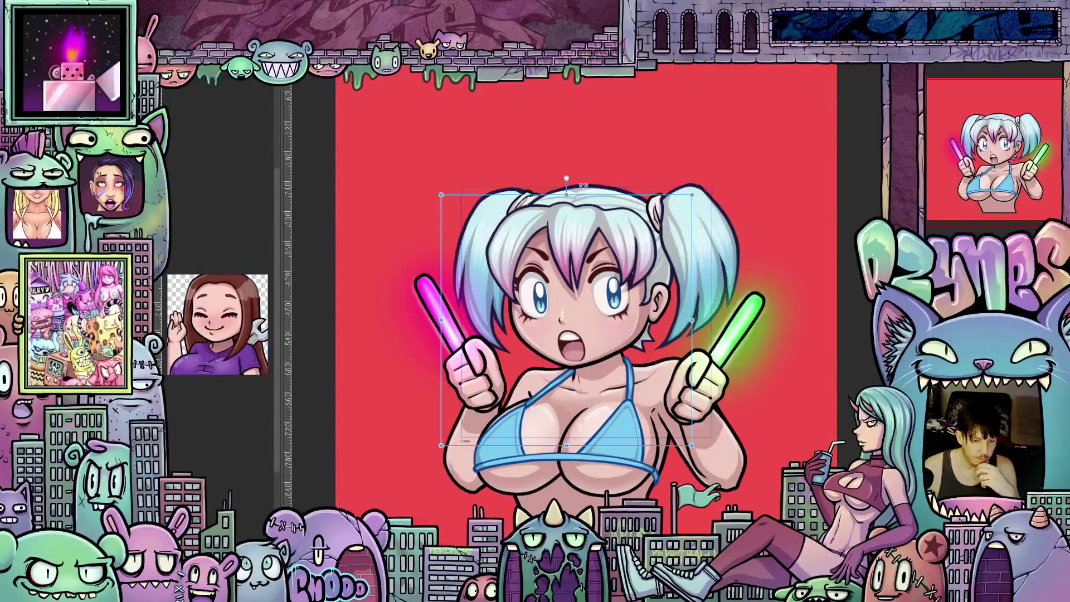
pyautogui.moveTo(583, 184); pyautogui.dragTo(573, 185)
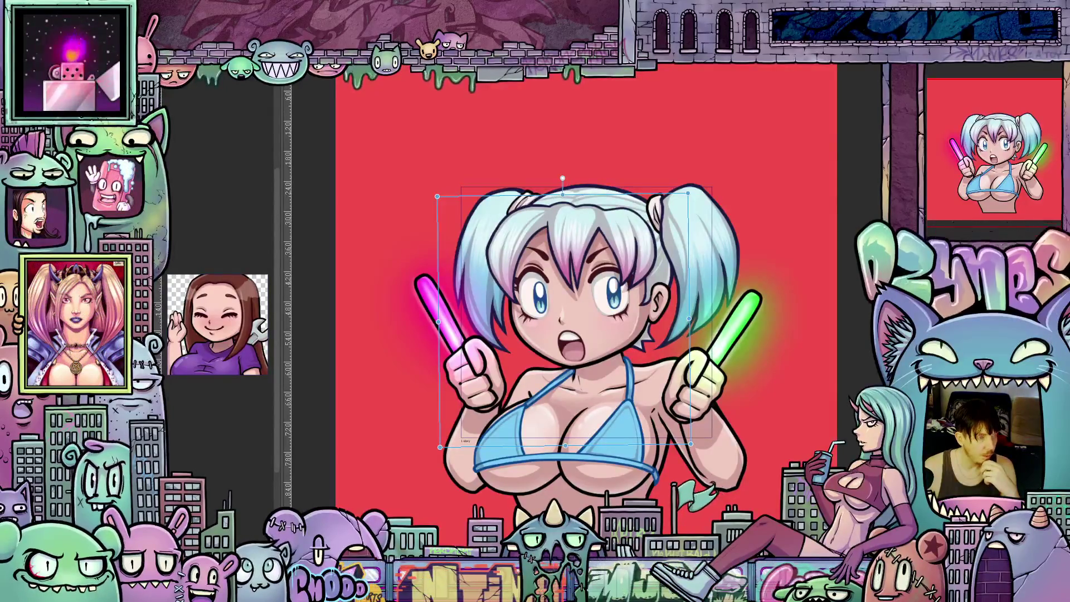
pyautogui.hotkey('ctrl', 'z')
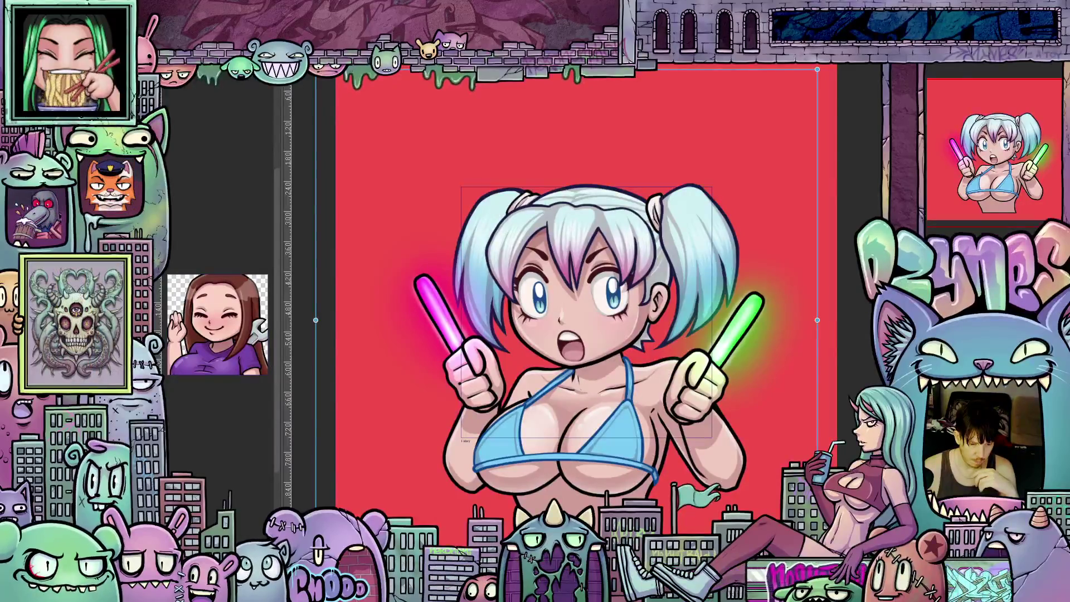
pyautogui.press('Left')
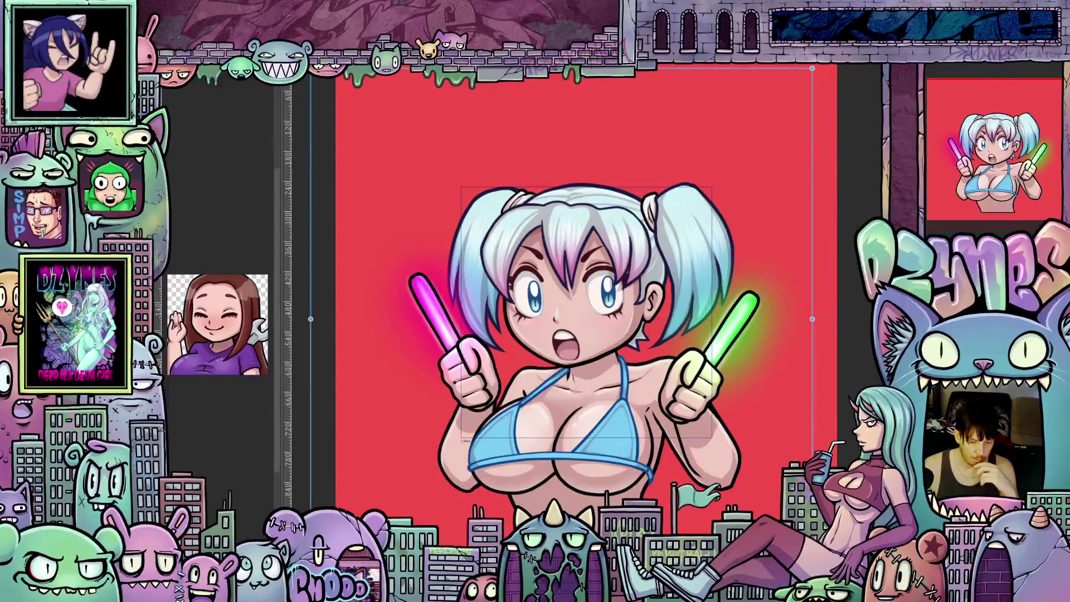
# Step: Enlarge the girl and settle her head and chest inside the square emote frame
pyautogui.moveTo(570, 535); pyautogui.dragTo(589, 494)
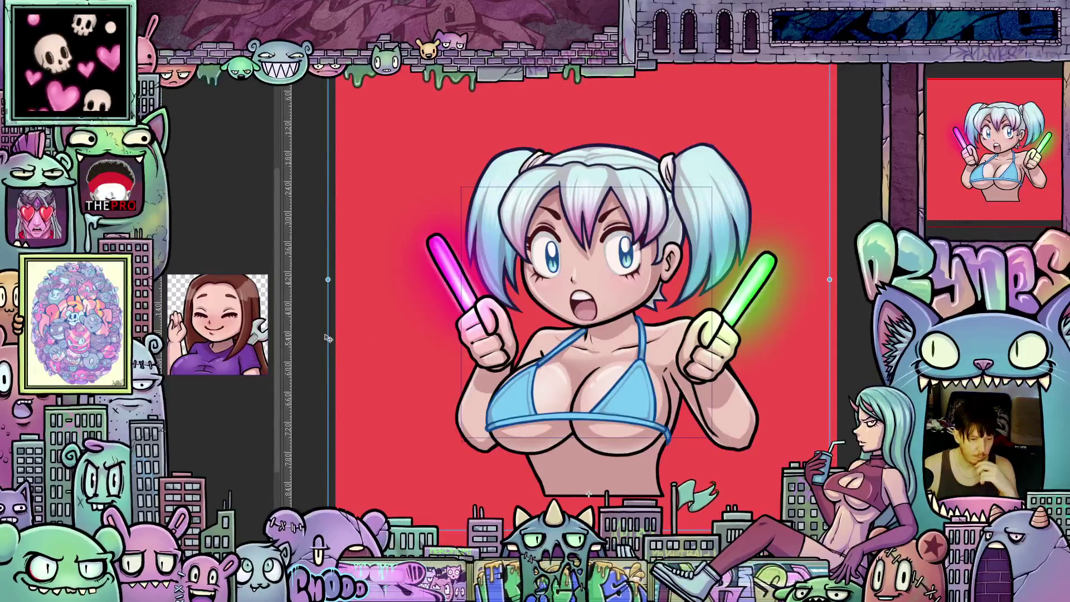
pyautogui.moveTo(328, 338); pyautogui.dragTo(356, 350)
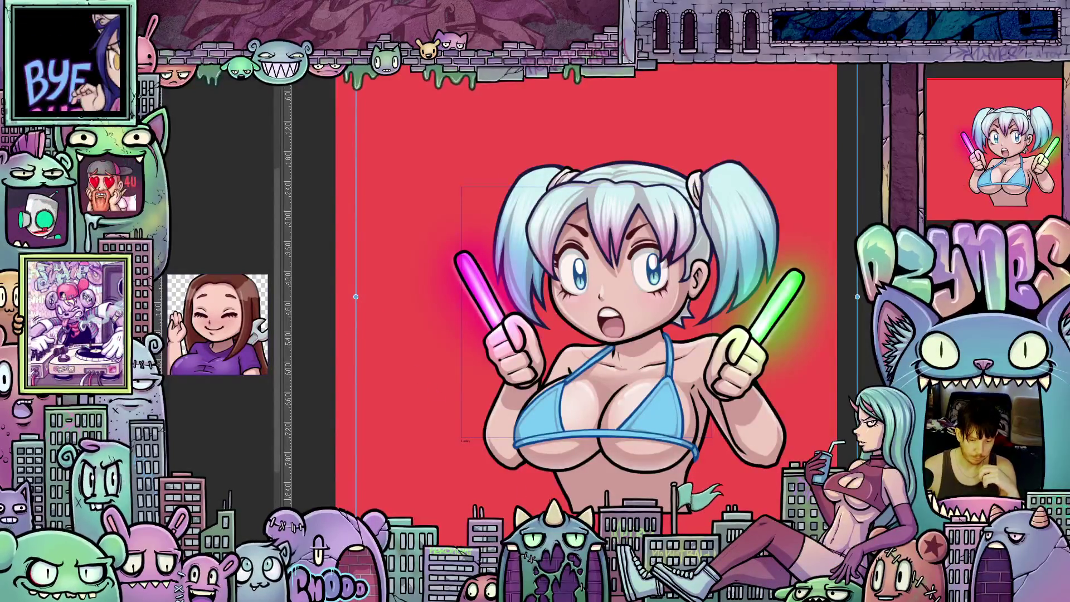
pyautogui.moveTo(356, 350); pyautogui.dragTo(356, 352)
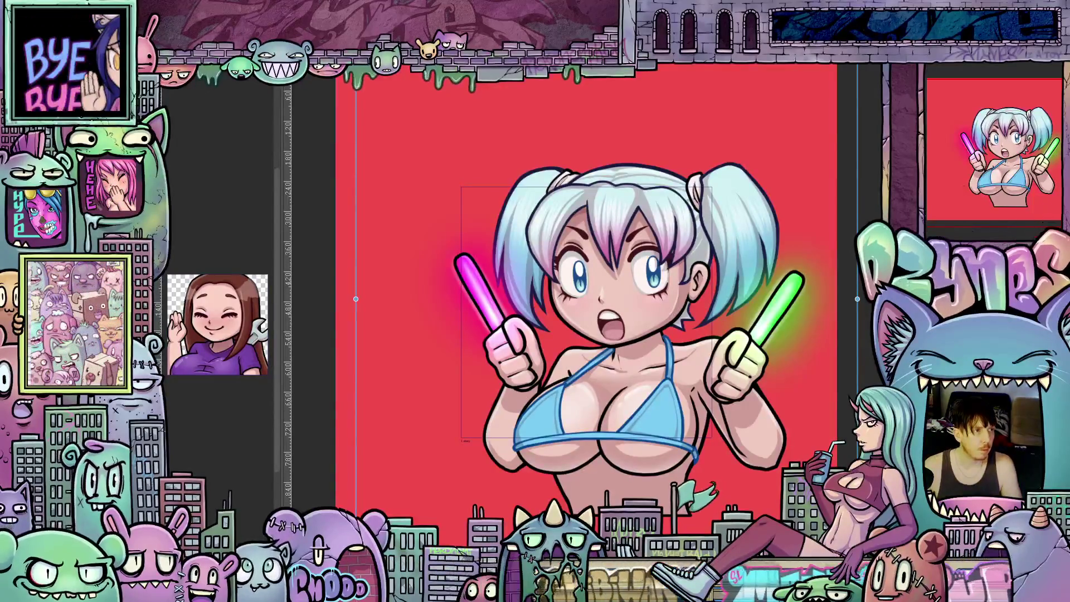
pyautogui.moveTo(617, 513)
pyautogui.mouseDown()
pyautogui.moveTo(588, 494)
pyautogui.moveTo(572, 534)
pyautogui.moveTo(588, 494)
pyautogui.mouseUp()
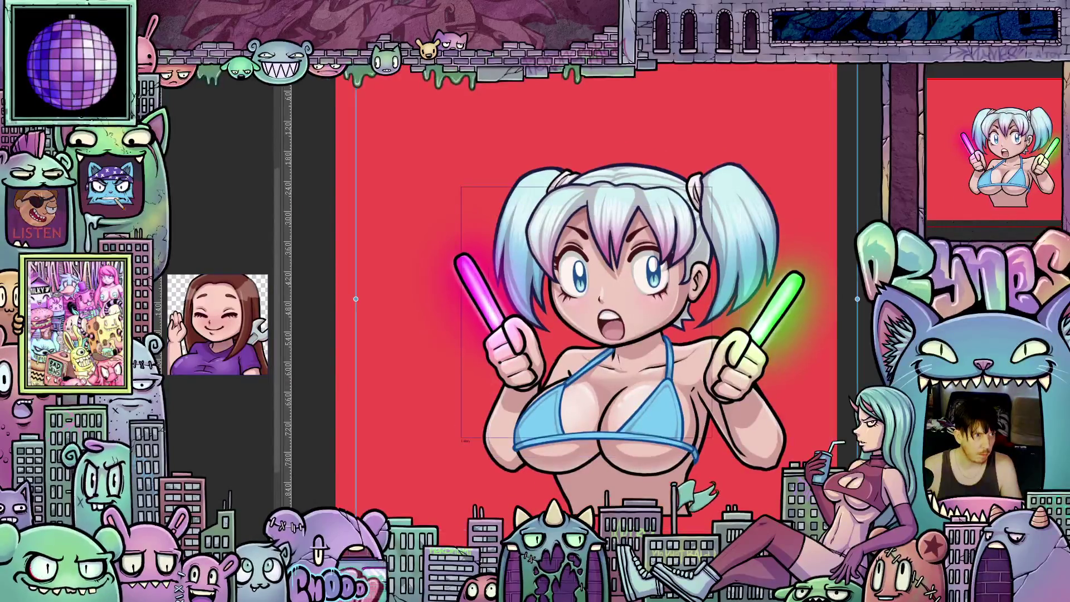
pyautogui.moveTo(588, 494); pyautogui.dragTo(584, 501)
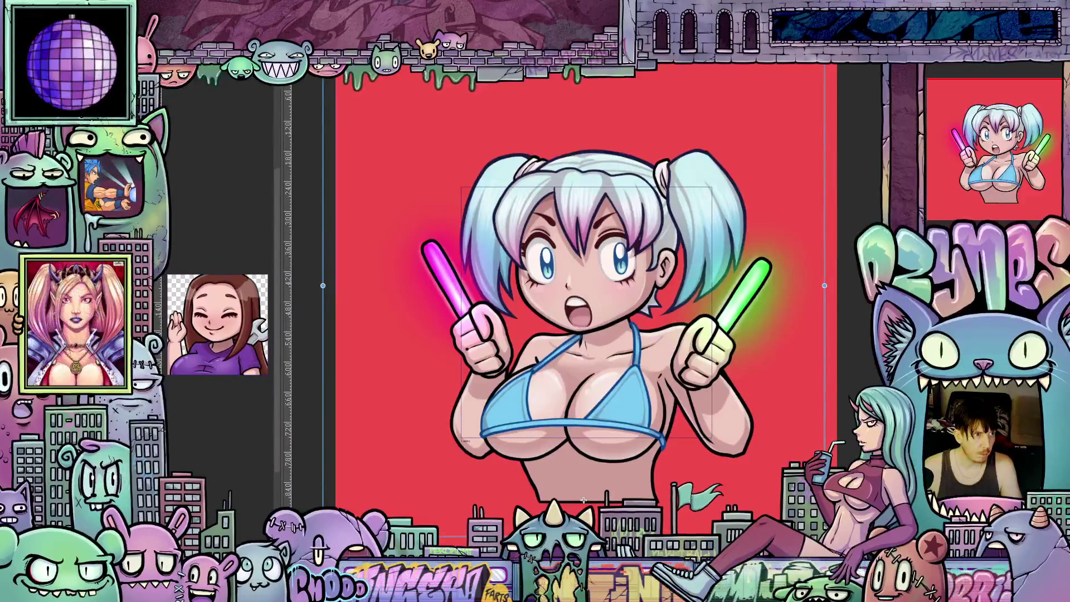
pyautogui.moveTo(584, 501)
pyautogui.mouseDown()
pyautogui.moveTo(616, 514)
pyautogui.moveTo(588, 493)
pyautogui.mouseUp()
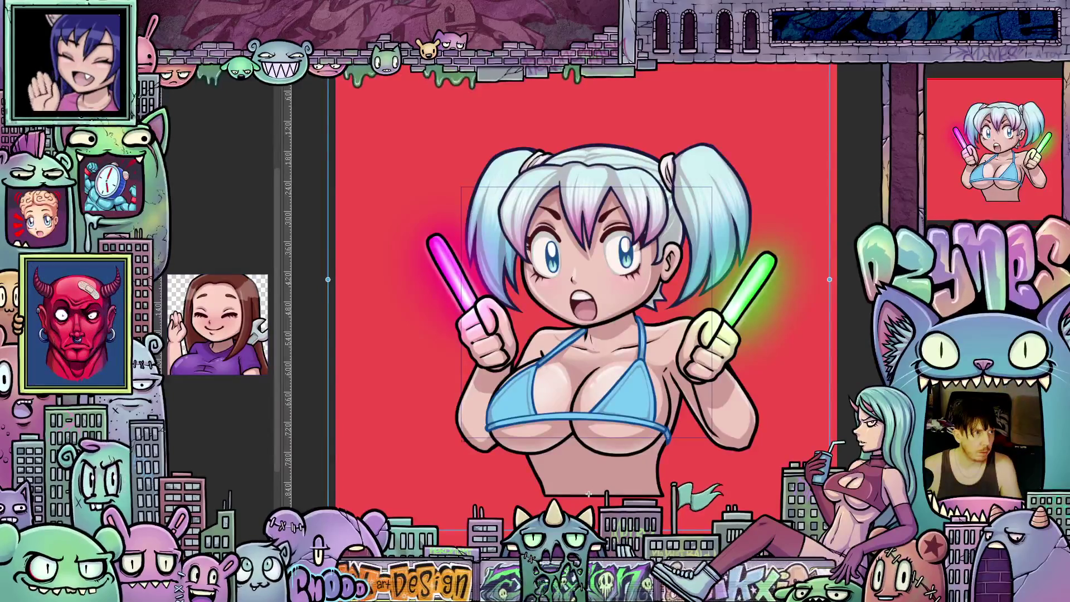
pyautogui.moveTo(588, 494); pyautogui.dragTo(572, 533)
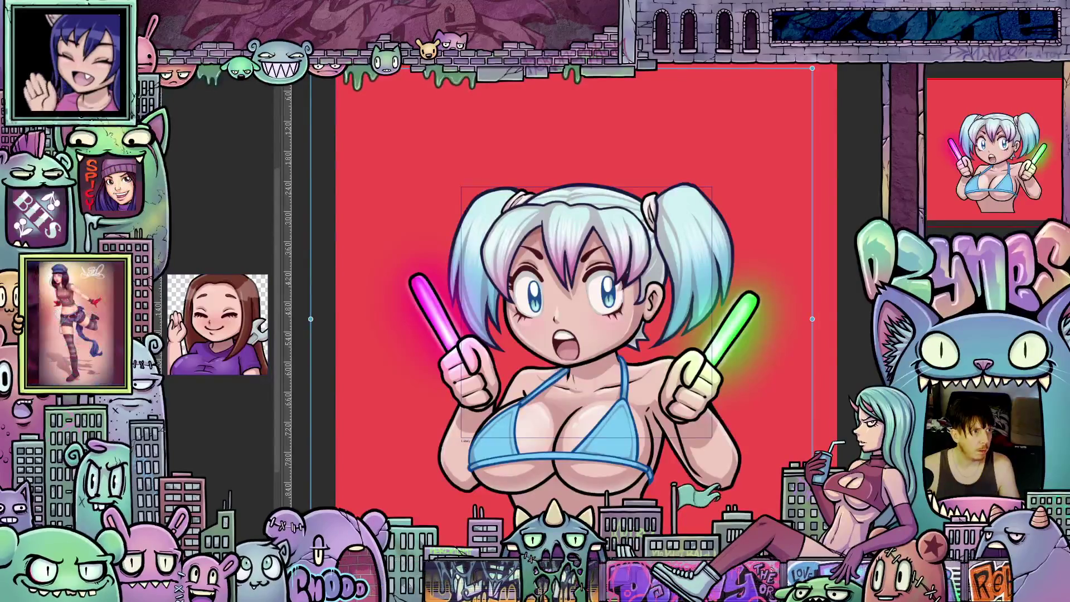
pyautogui.moveTo(571, 533); pyautogui.dragTo(588, 494)
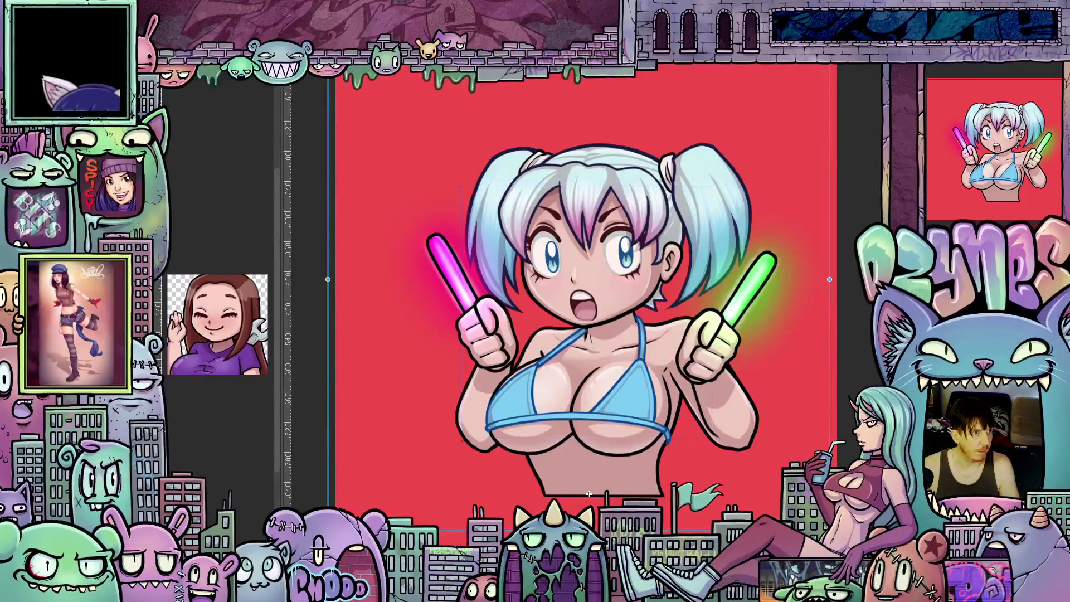
pyautogui.moveTo(589, 494); pyautogui.dragTo(593, 497)
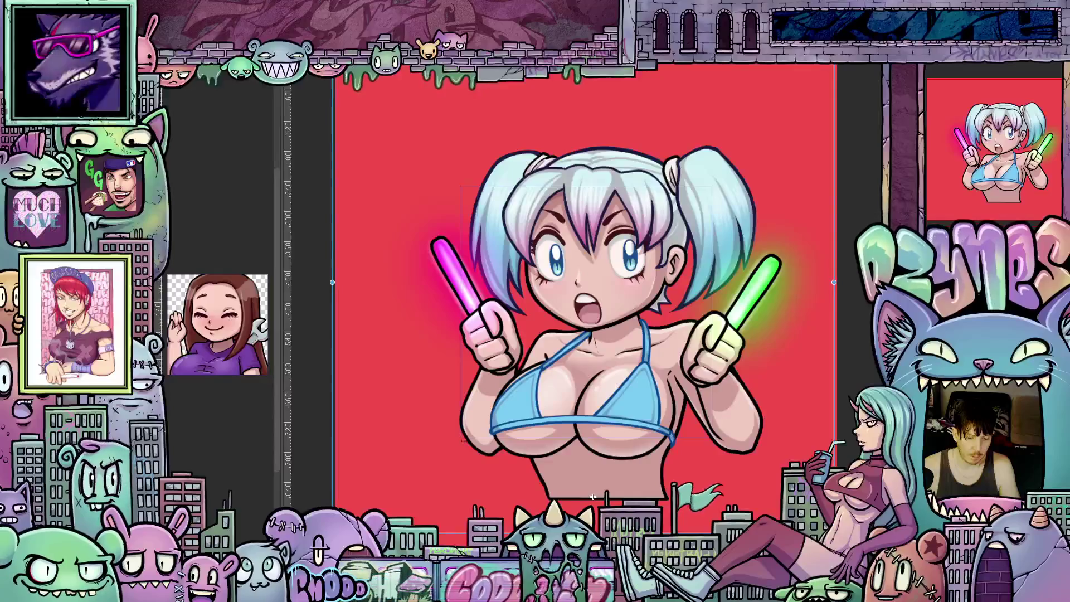
pyautogui.press('c')
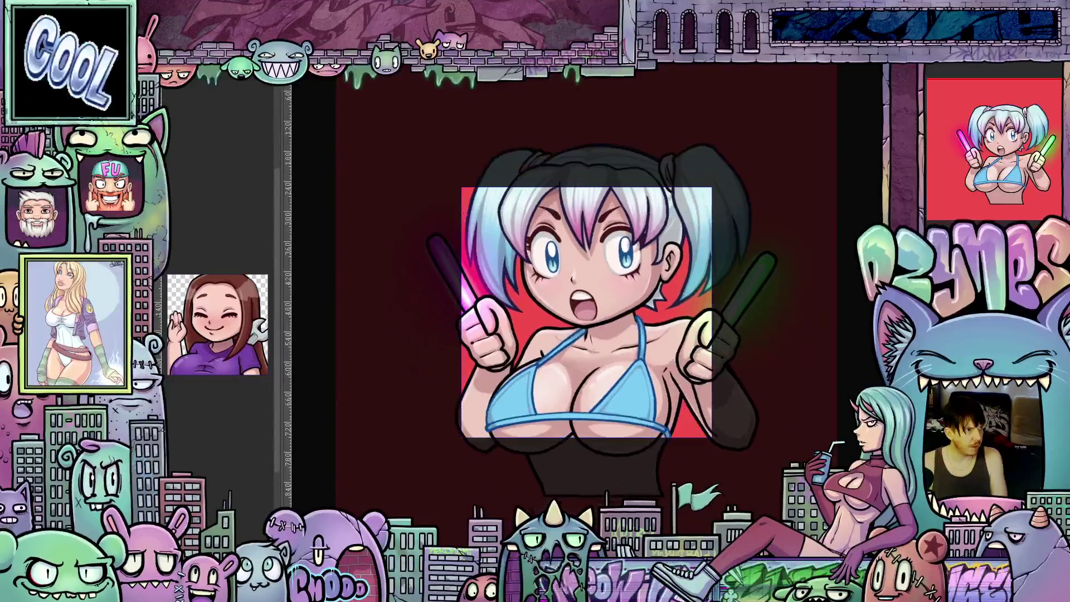
# Step: Lower the character slightly in the frame, then play the Timeline animation preview
pyautogui.press('Escape')
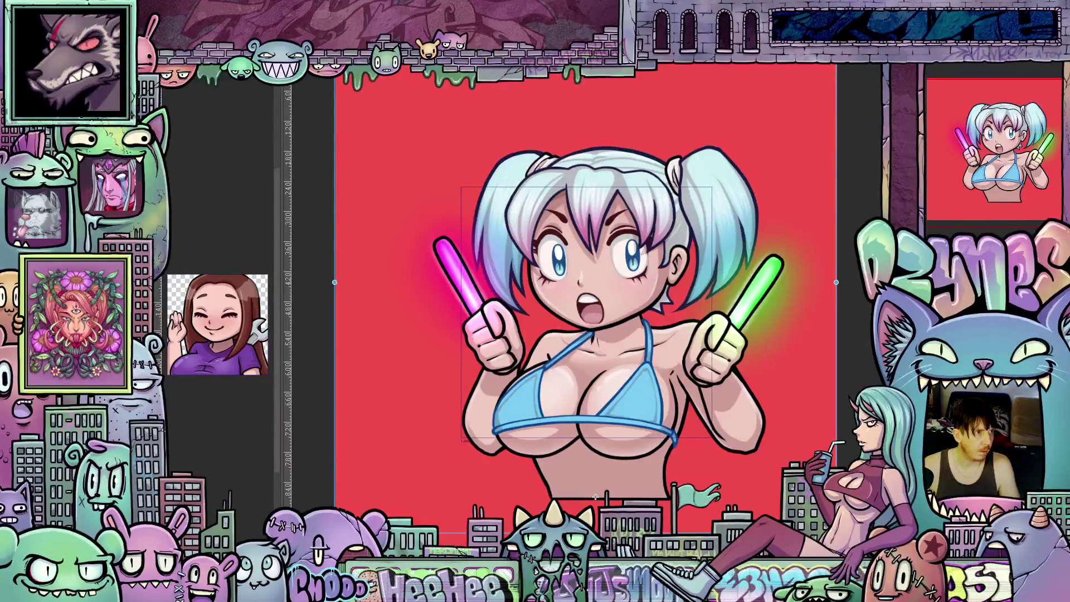
pyautogui.moveTo(595, 496); pyautogui.dragTo(571, 533)
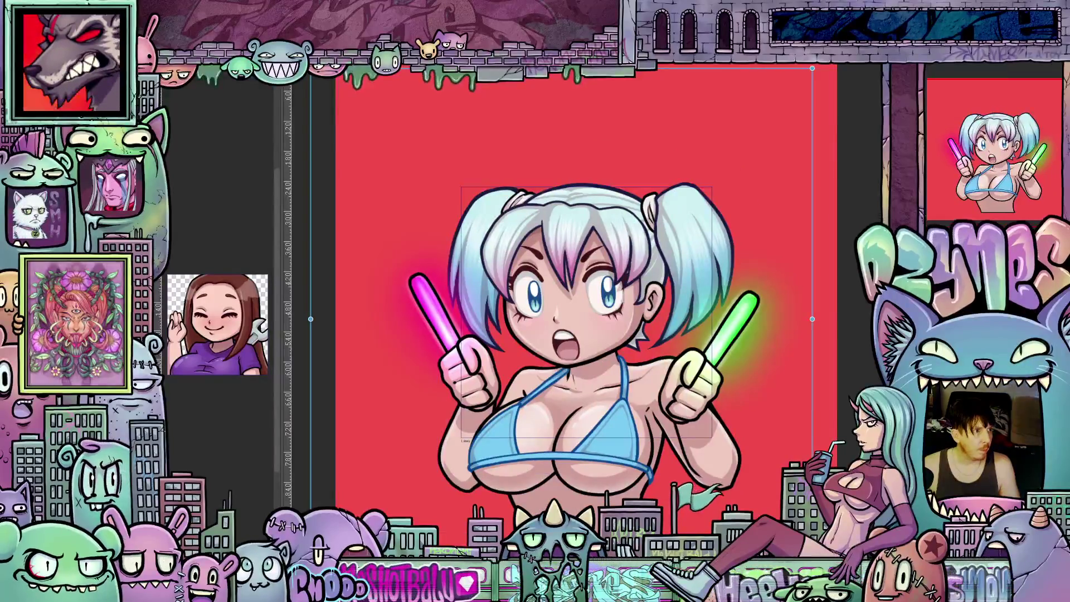
pyautogui.moveTo(572, 533); pyautogui.dragTo(588, 494)
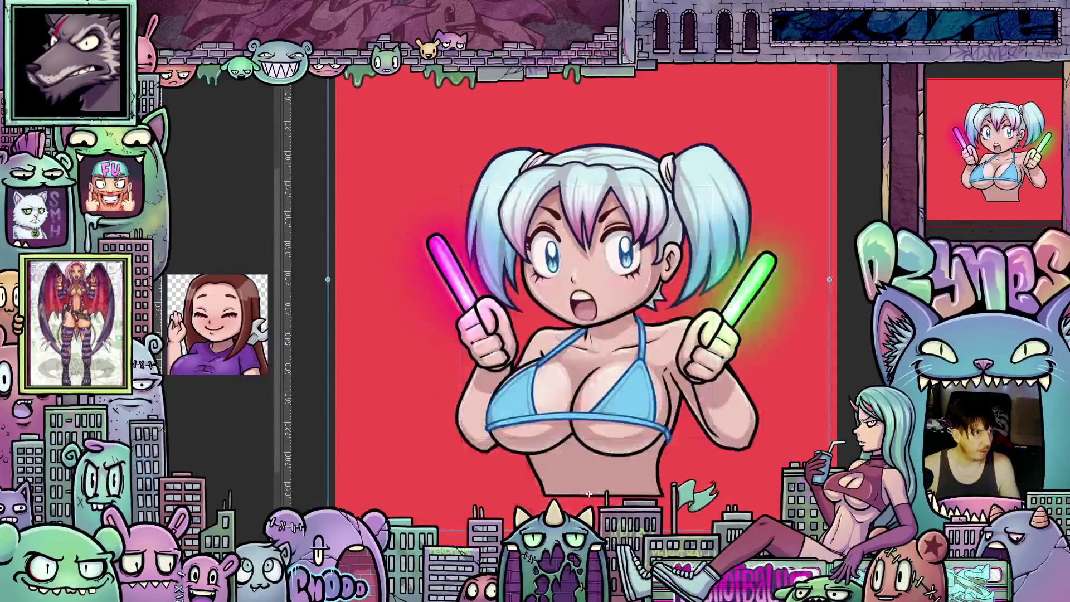
pyautogui.hotkey('ctrl', 'z')
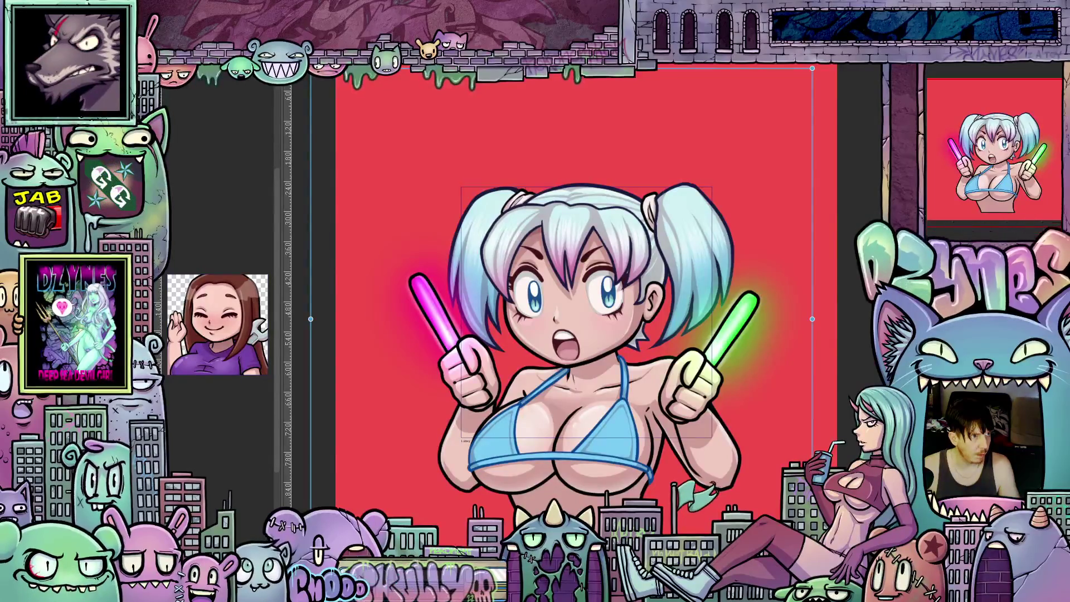
pyautogui.hotkey('ctrl', 'z')
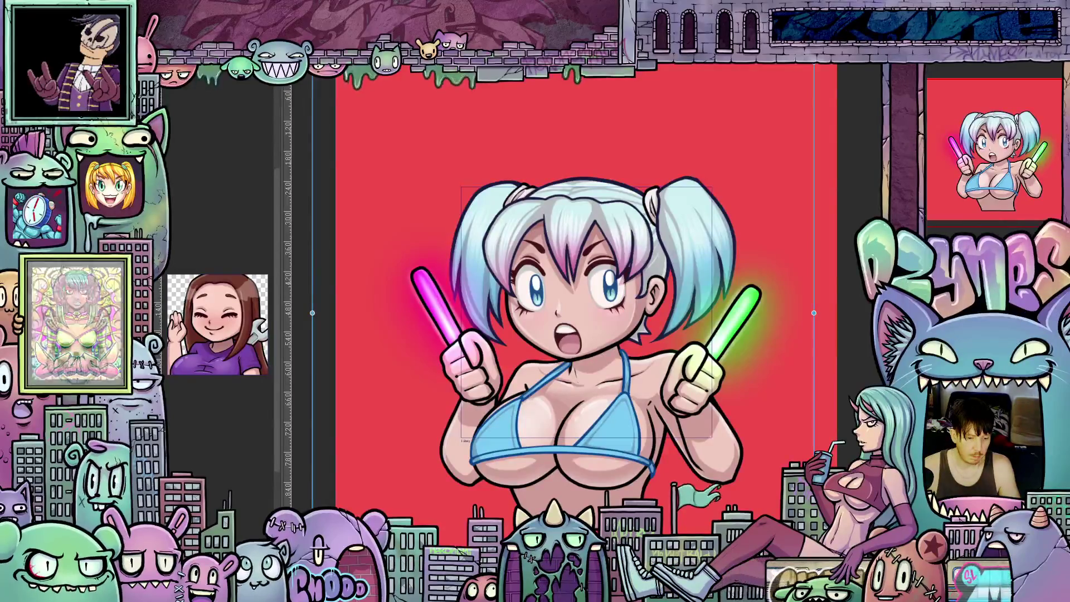
pyautogui.click(218, 269)
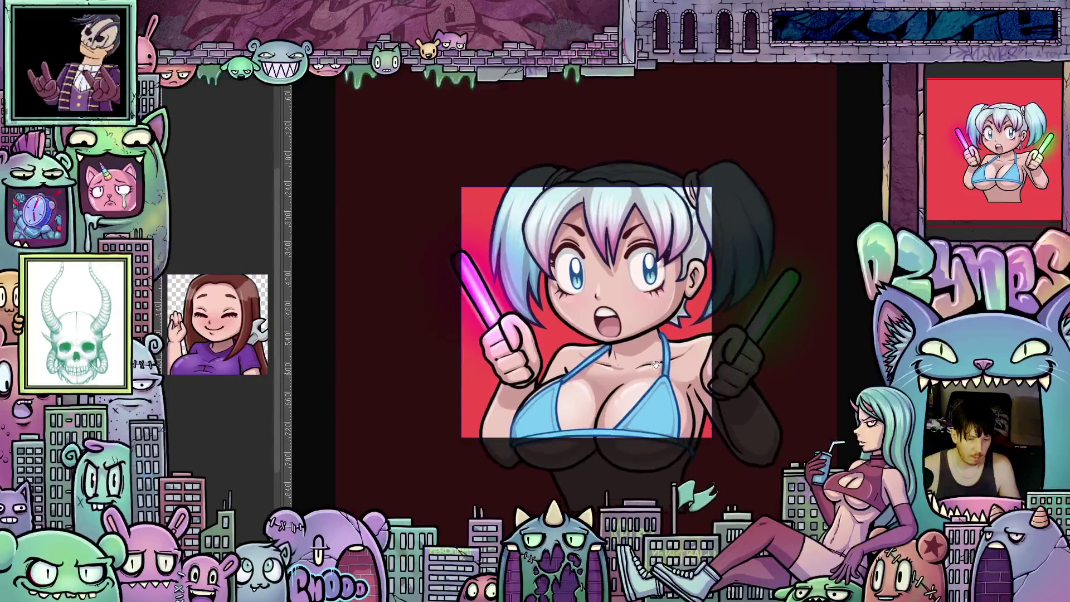
# Step: Stop the preview and shift the red background layer slightly left and down
pyautogui.scroll(-1, 655, 357)
pyautogui.scroll(-2, 655, 357)
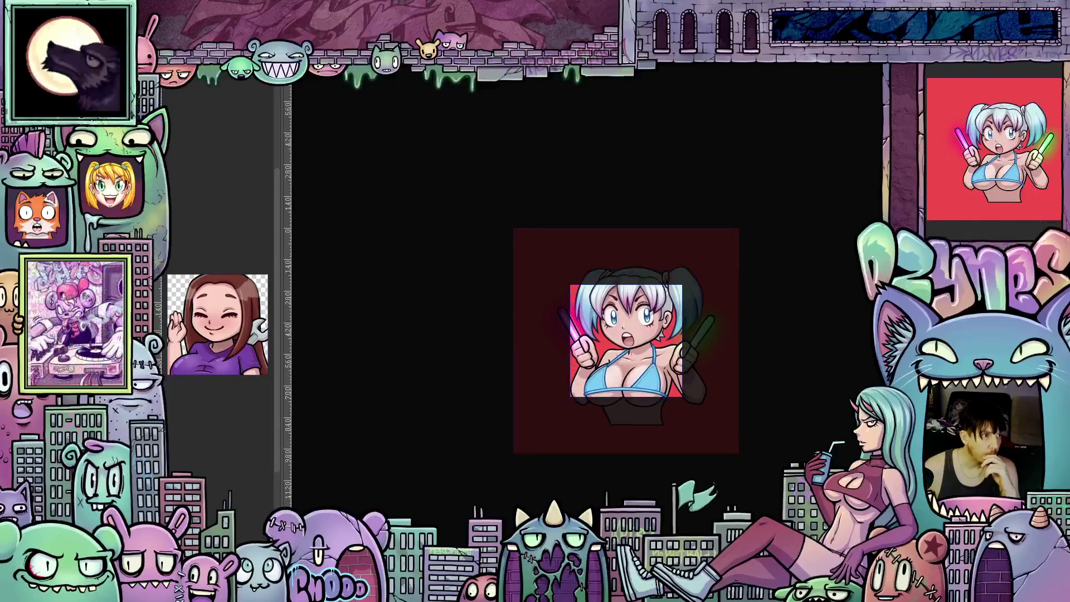
pyautogui.click(634, 427)
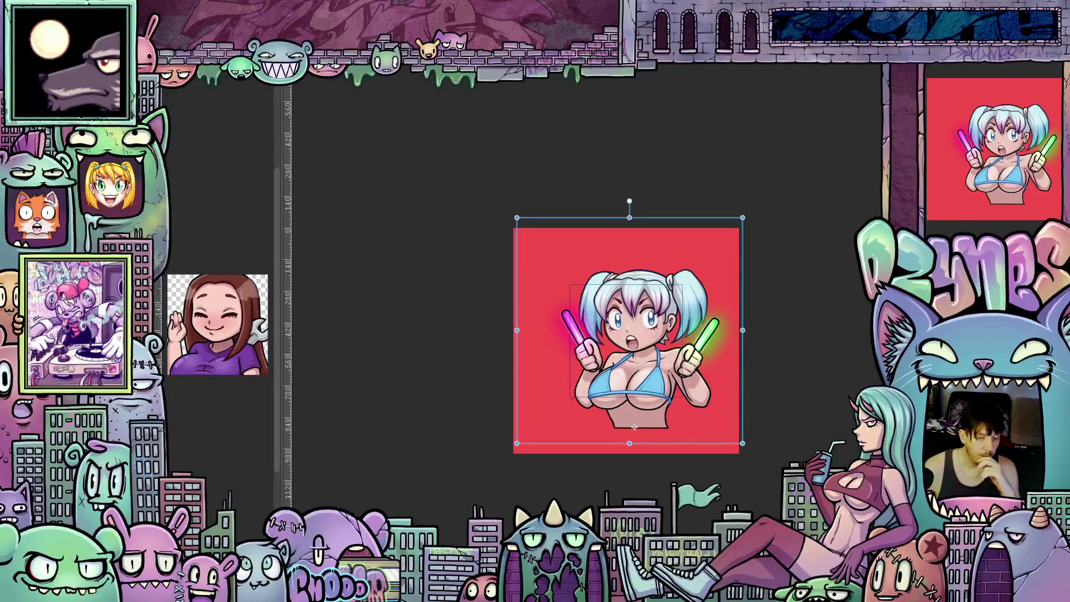
pyautogui.moveTo(634, 426); pyautogui.dragTo(619, 440)
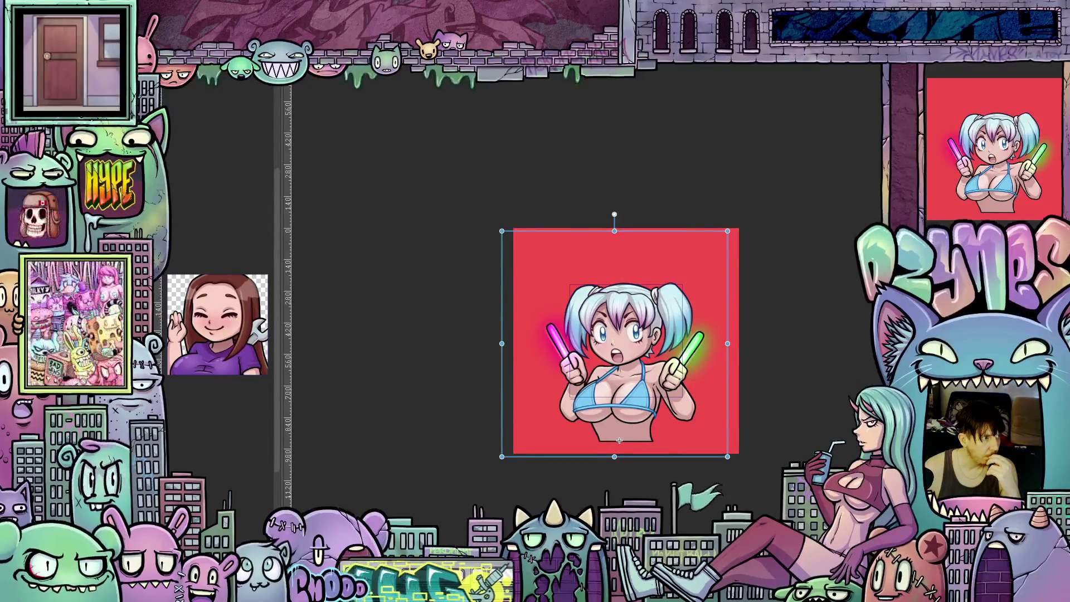
pyautogui.click(614, 344)
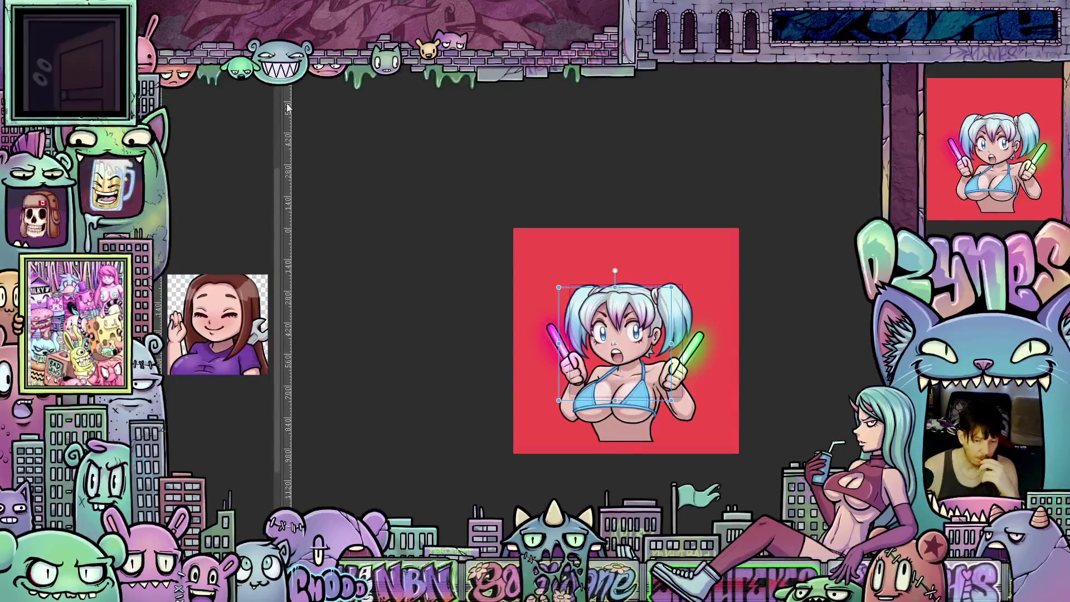
pyautogui.scroll(2, 685, 401)
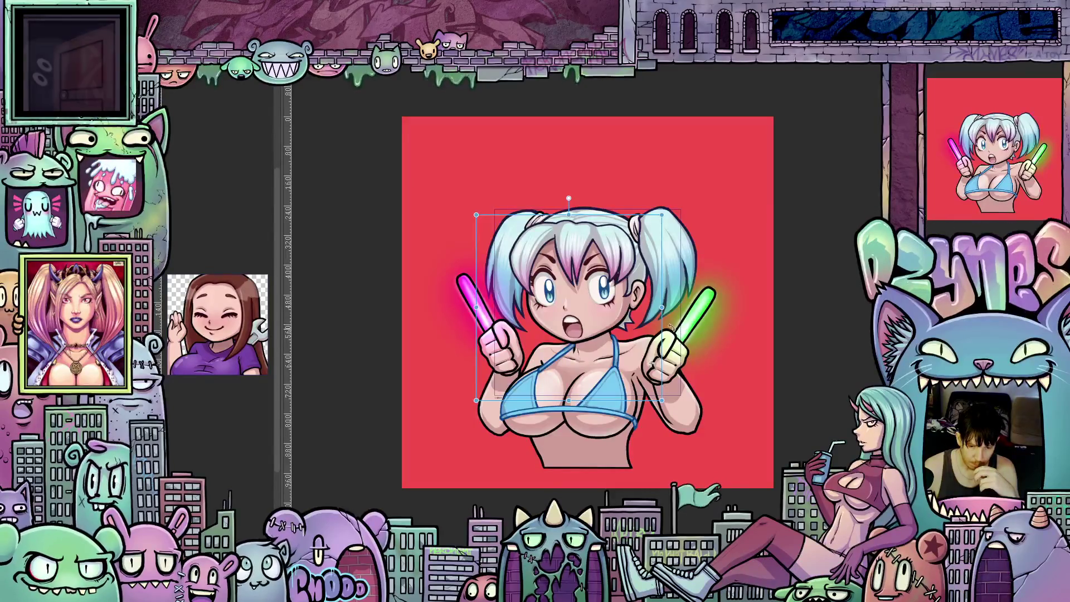
pyautogui.moveTo(670, 328); pyautogui.dragTo(653, 307)
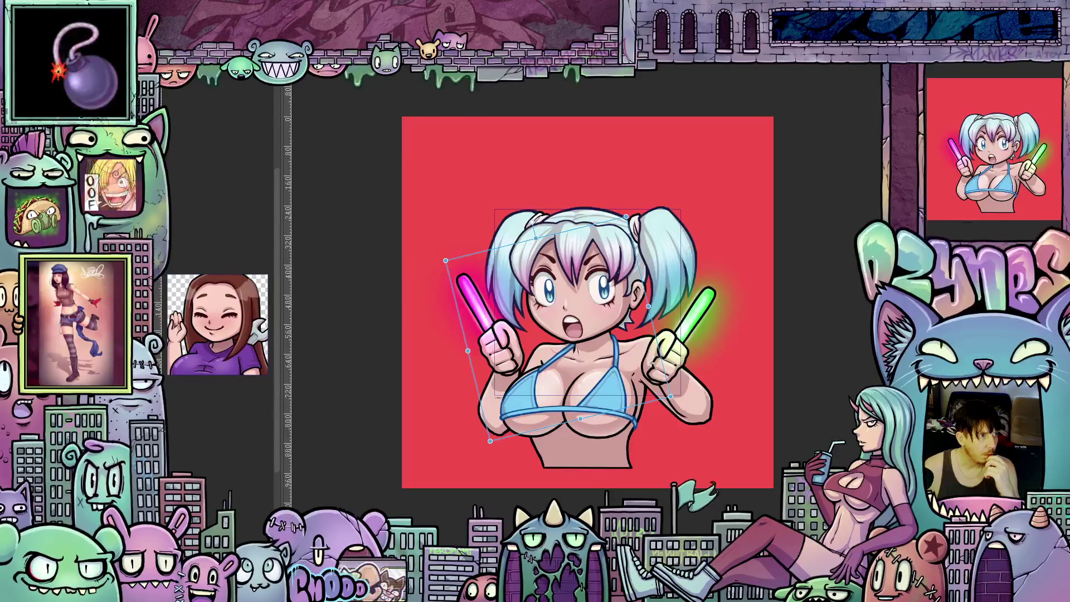
pyautogui.hotkey('ctrl', 'z')
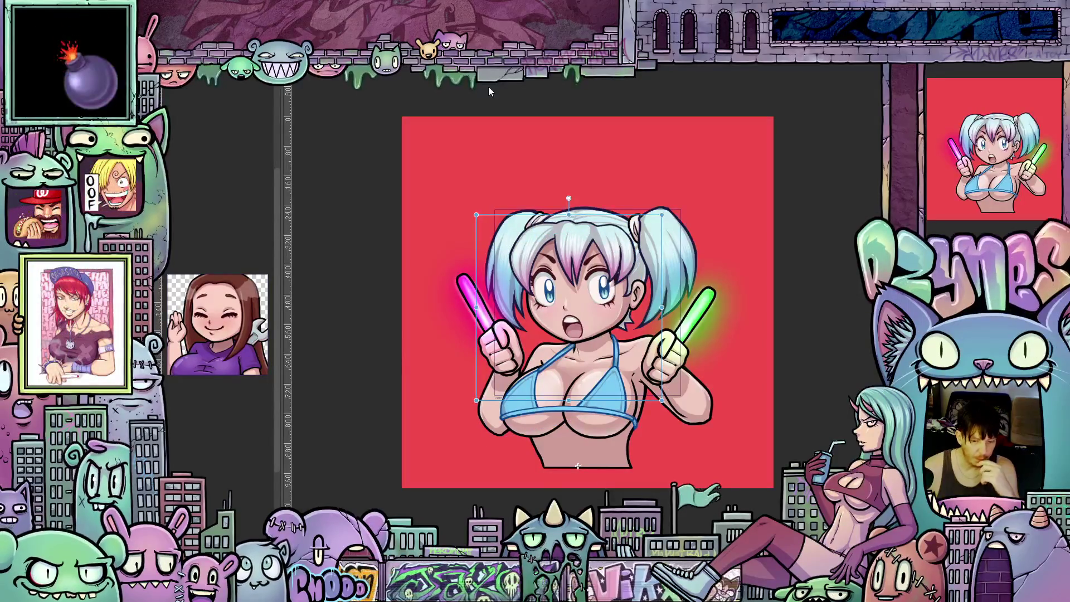
pyautogui.scroll(4, 576, 333)
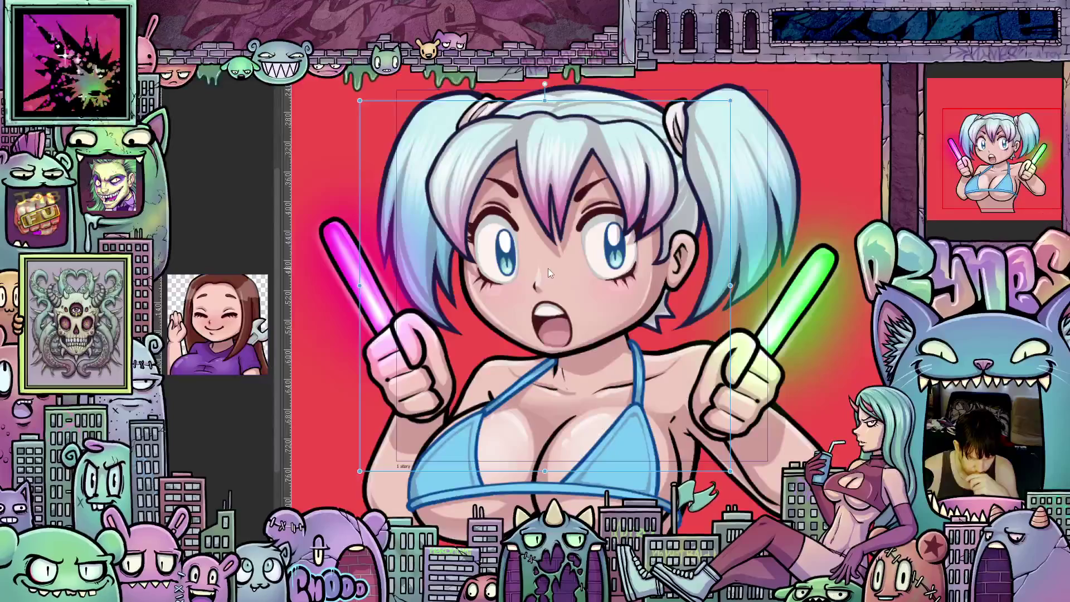
# Step: Try moving the fist and green glowstick up-right, shift back left-down, and commit
pyautogui.scroll(3, 547, 269)
pyautogui.scroll(-3, 594, 315)
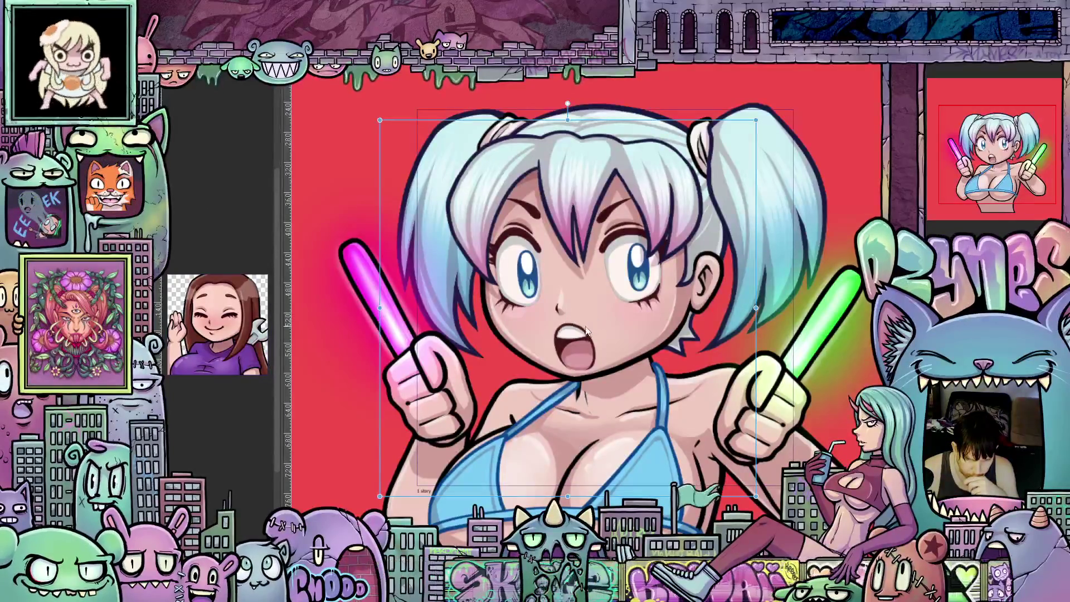
pyautogui.scroll(3, 582, 327)
pyautogui.scroll(-4, 588, 325)
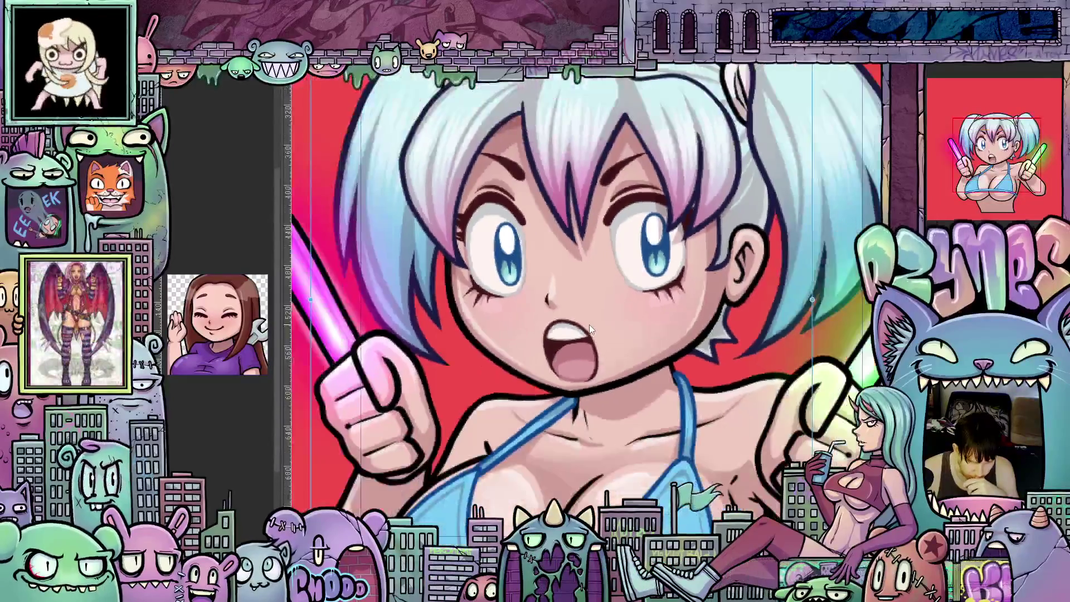
pyautogui.scroll(1, 591, 327)
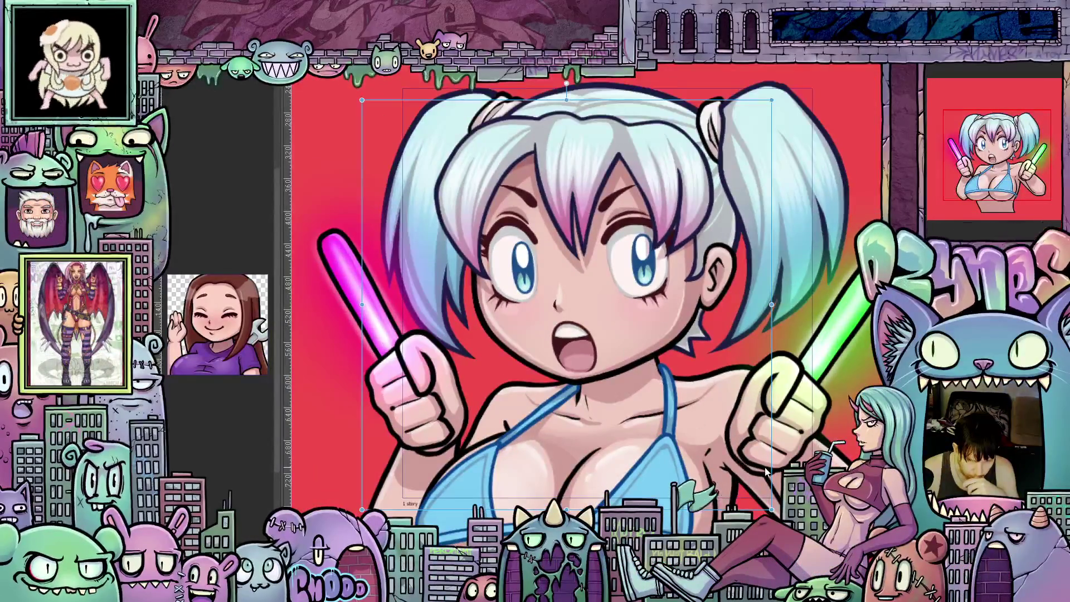
pyautogui.moveTo(772, 466)
pyautogui.mouseDown()
pyautogui.moveTo(786, 419)
pyautogui.moveTo(791, 459)
pyautogui.mouseUp()
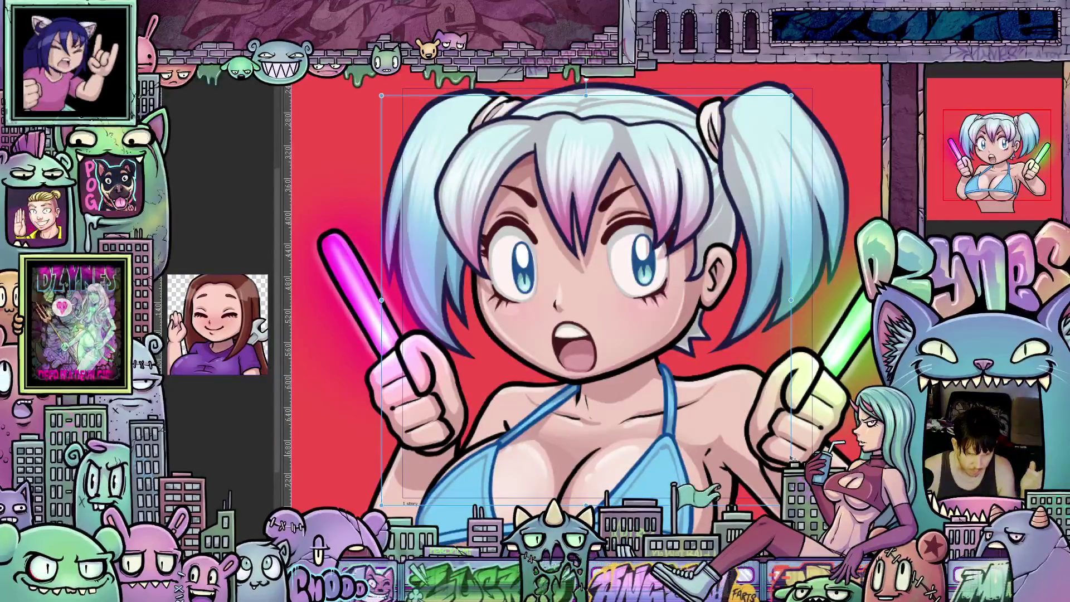
pyautogui.moveTo(789, 459); pyautogui.dragTo(769, 464)
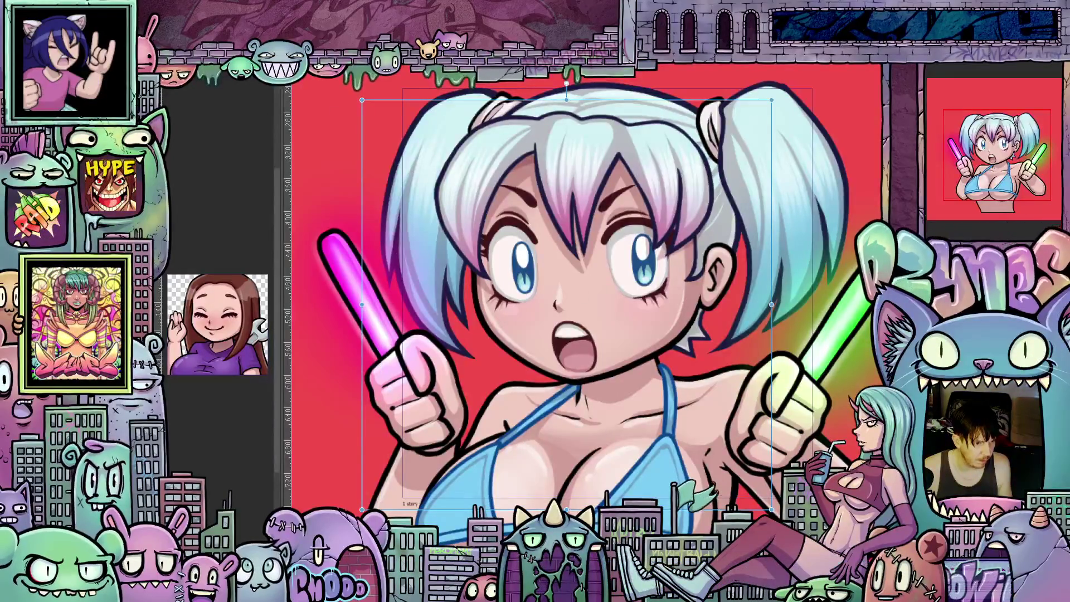
pyautogui.press('Return')
# Step: Re-enter Free Transform and compare positions, leaving the girl slightly down and left
pyautogui.hotkey('ctrl', 't')
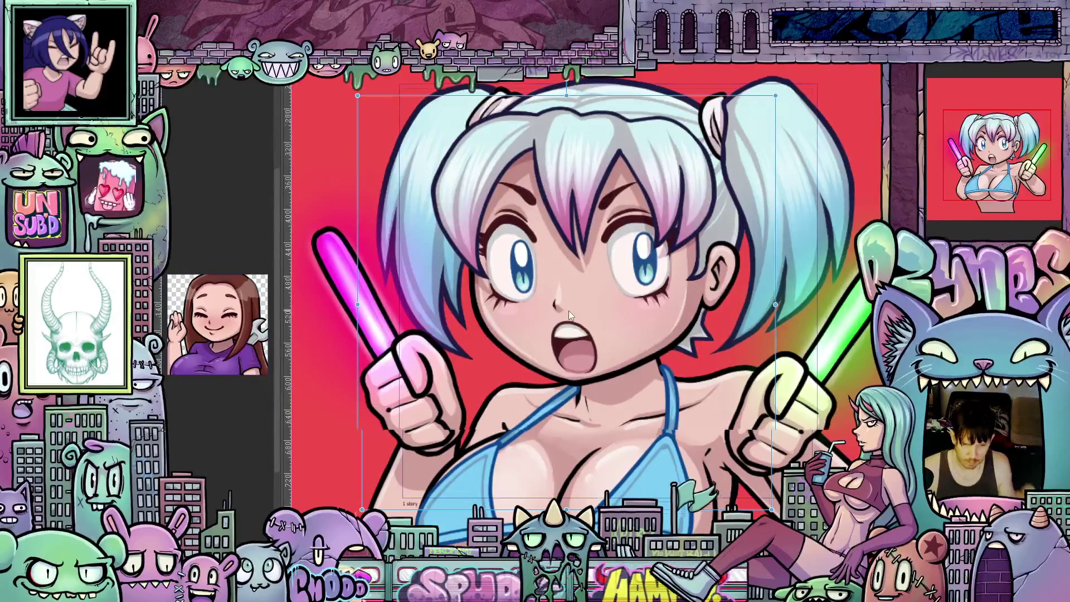
pyautogui.scroll(1, 569, 309)
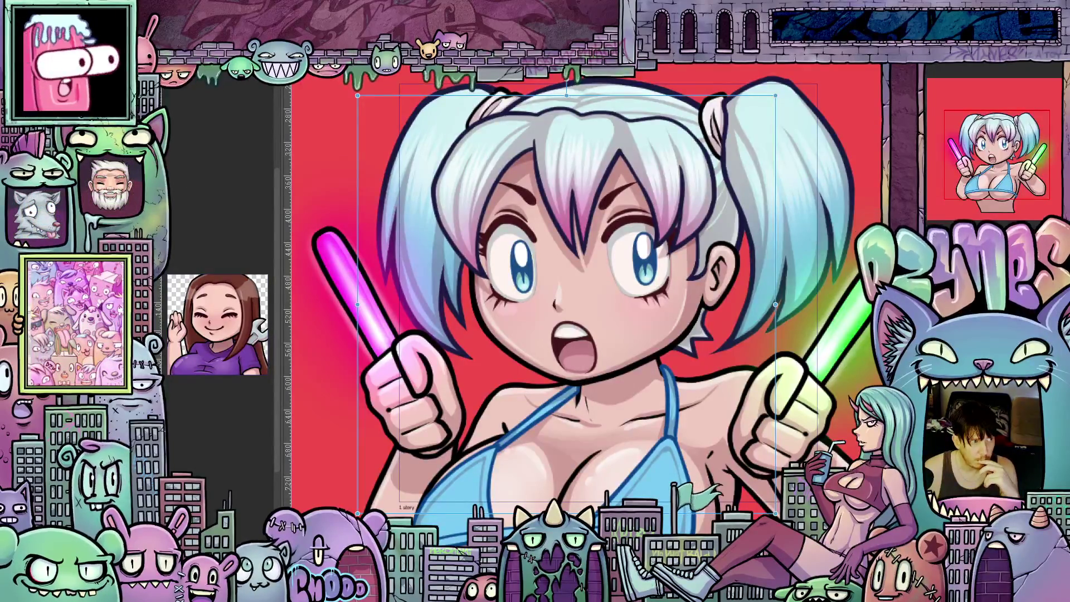
pyautogui.hotkey('ctrl', 'z')
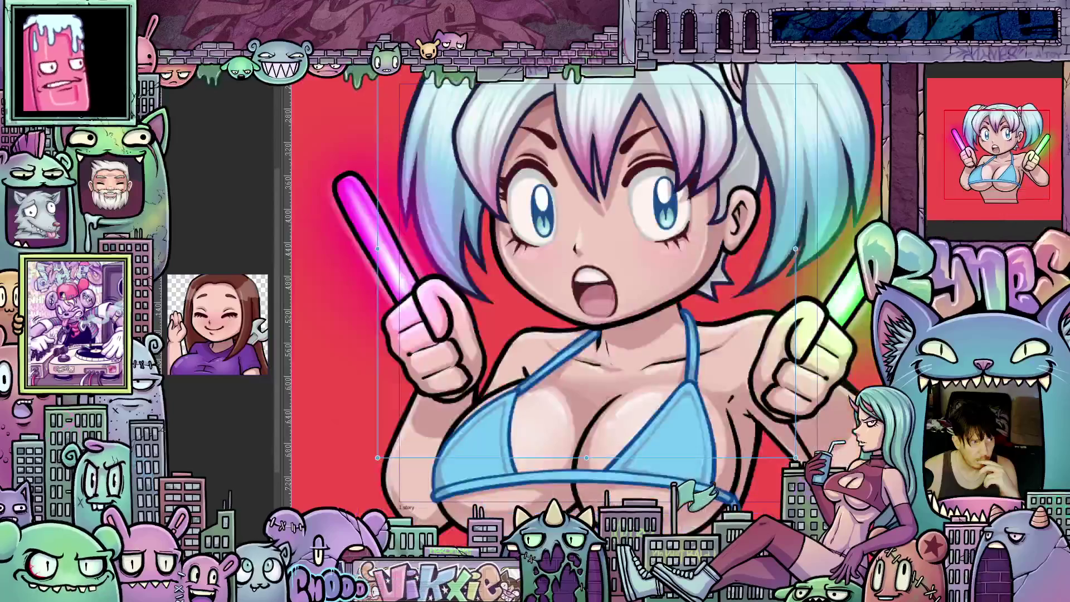
pyautogui.hotkey('ctrl', 'y')
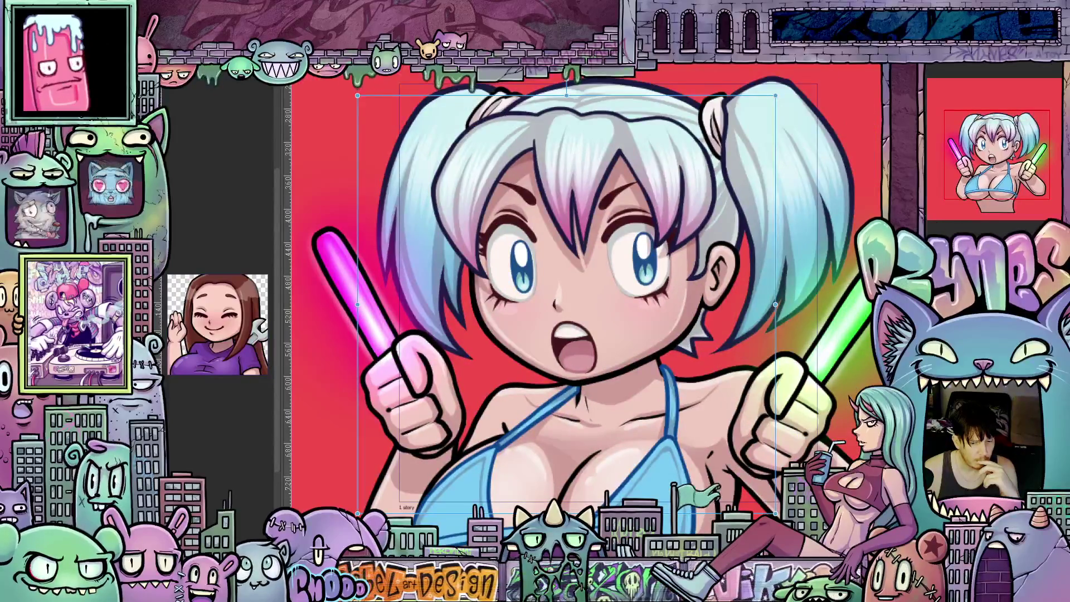
pyautogui.hotkey('ctrl', 'z')
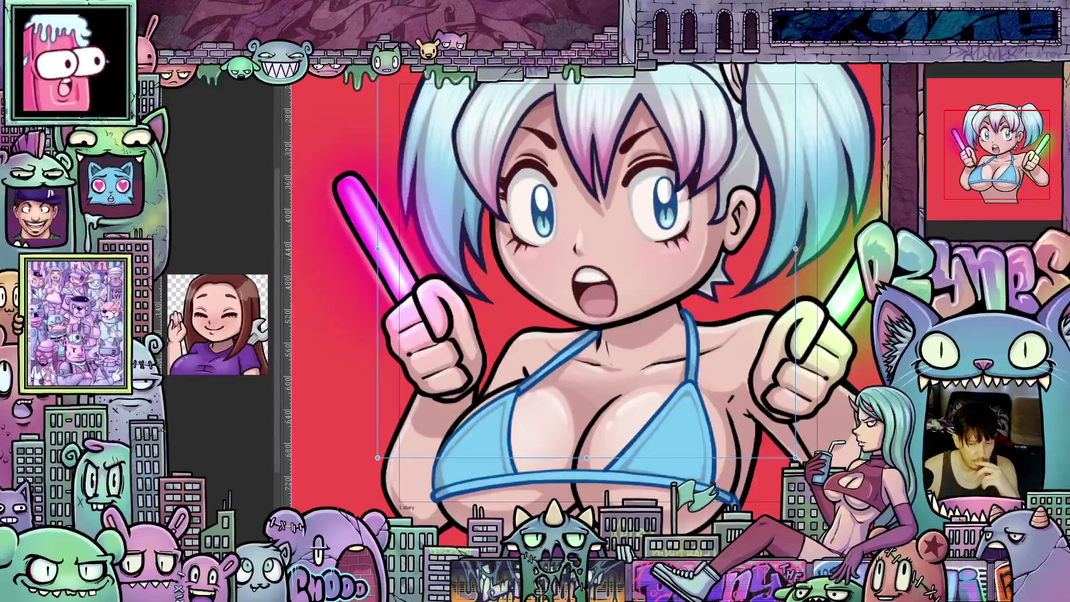
pyautogui.hotkey('ctrl', 'y')
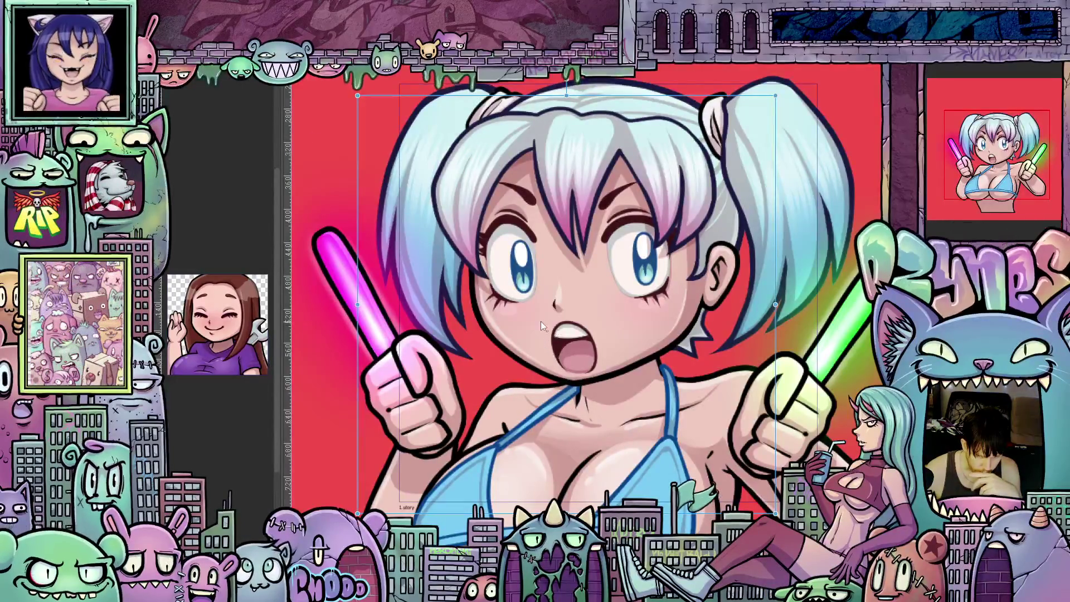
pyautogui.scroll(2, 534, 320)
pyautogui.scroll(-3, 539, 313)
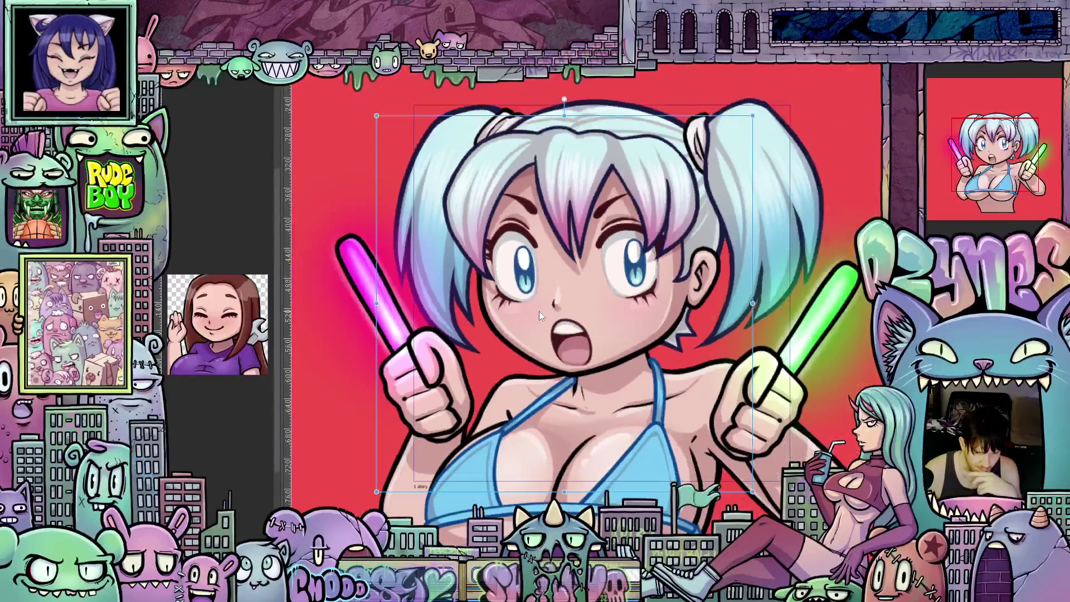
pyautogui.scroll(-1, 539, 312)
pyautogui.scroll(1, 542, 304)
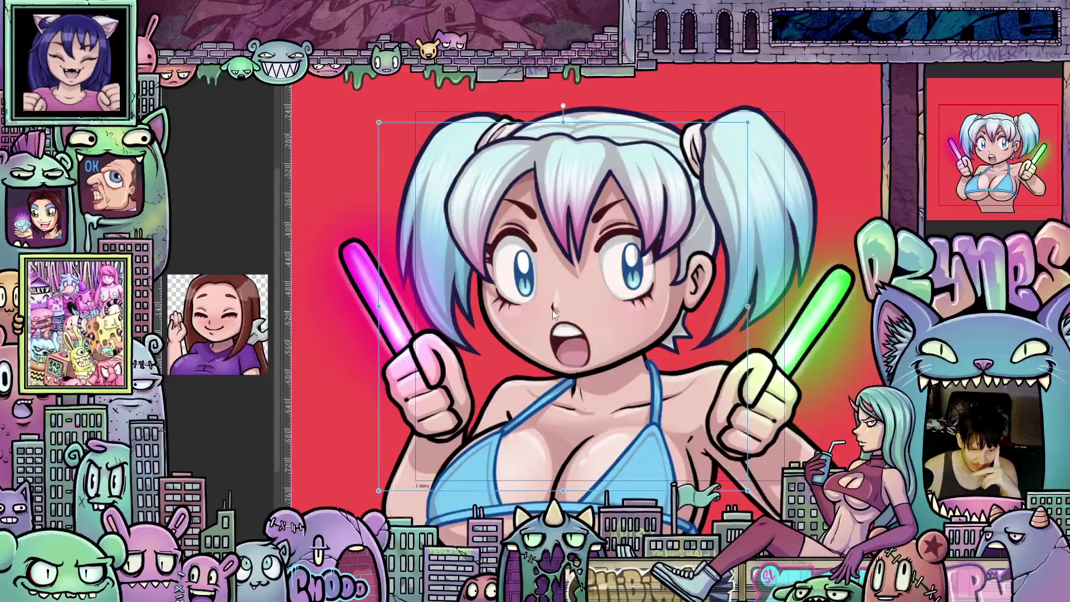
pyautogui.scroll(2, 553, 313)
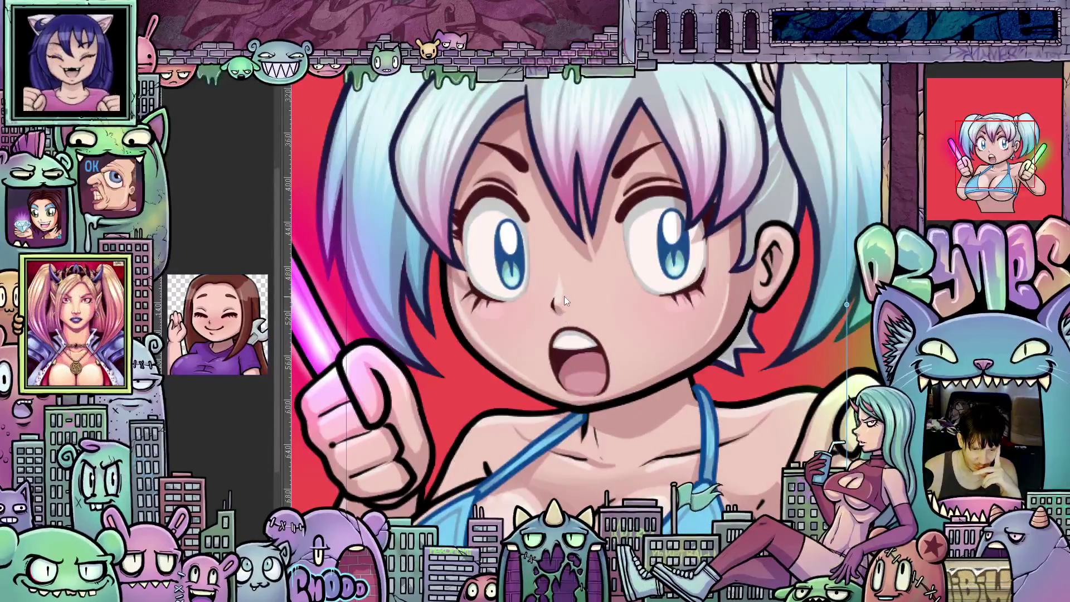
pyautogui.scroll(-2, 564, 297)
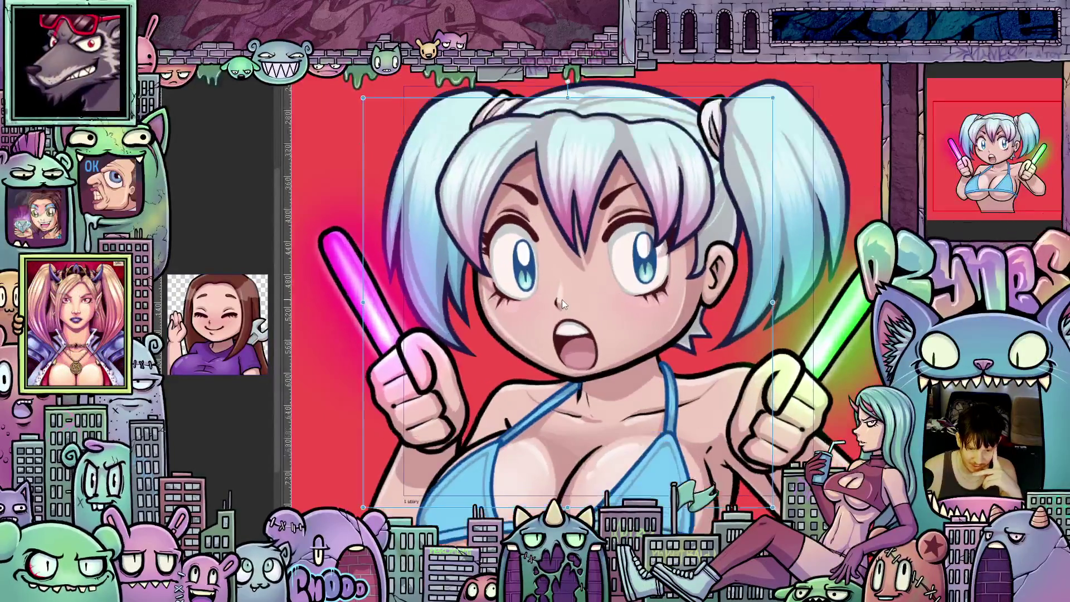
pyautogui.scroll(1, 561, 299)
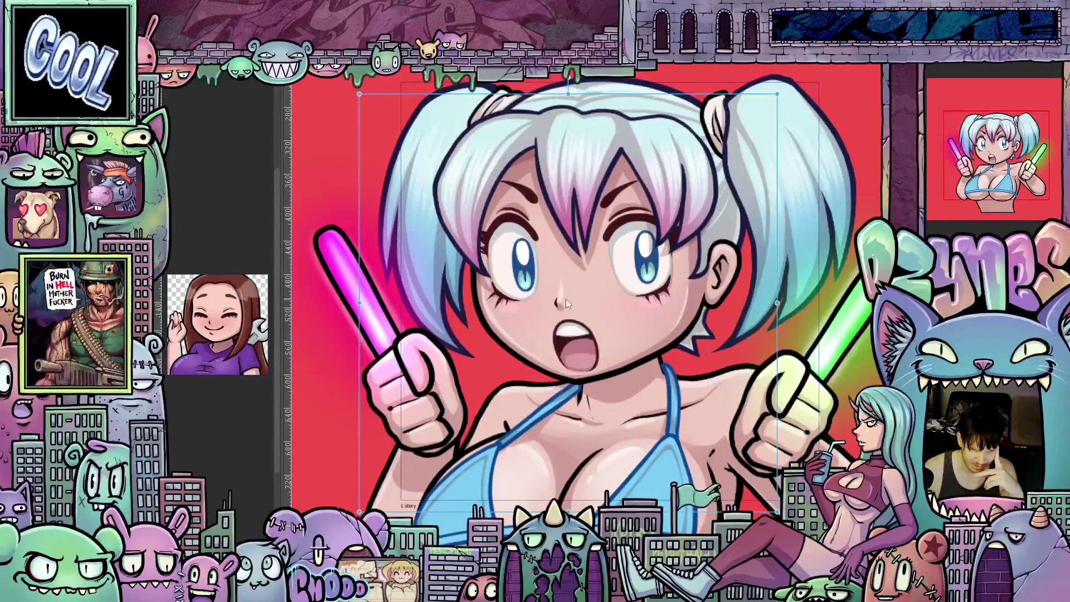
pyautogui.scroll(2, 566, 299)
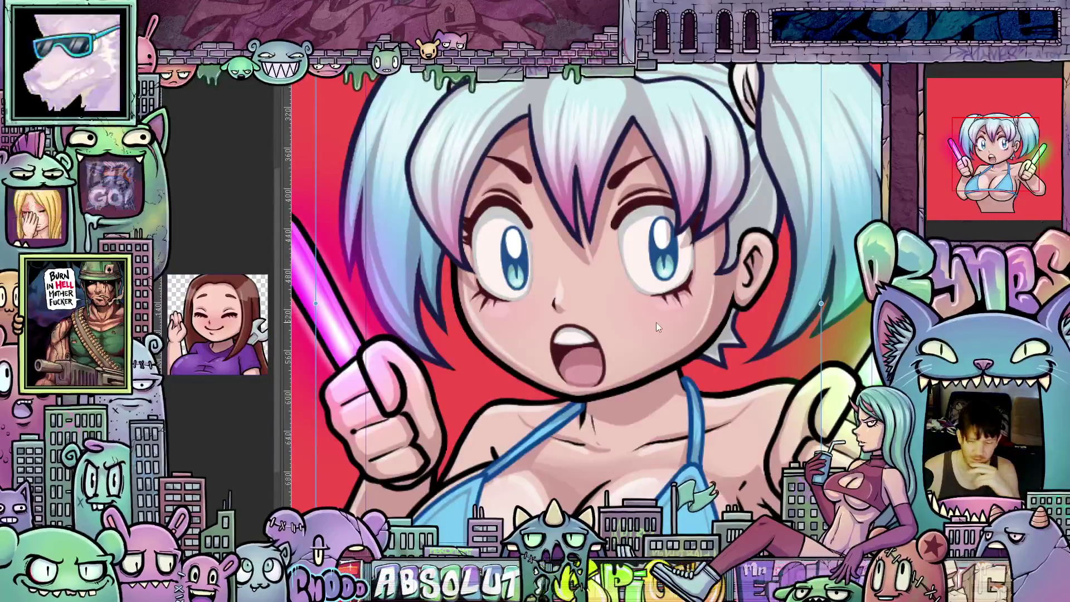
pyautogui.scroll(-1, 657, 322)
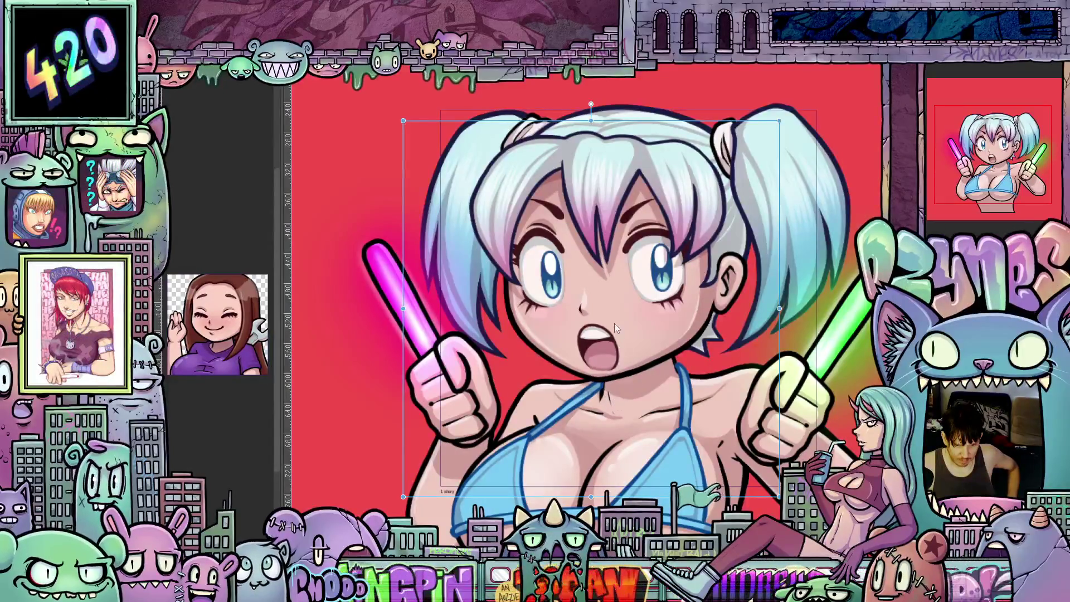
pyautogui.scroll(2, 586, 306)
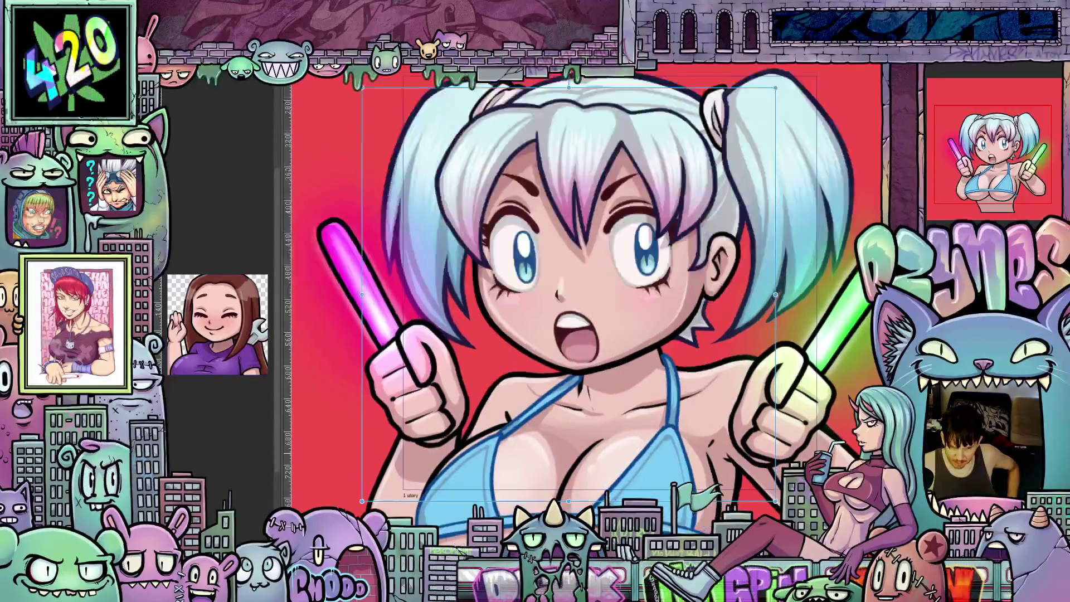
pyautogui.scroll(-3, 777, 419)
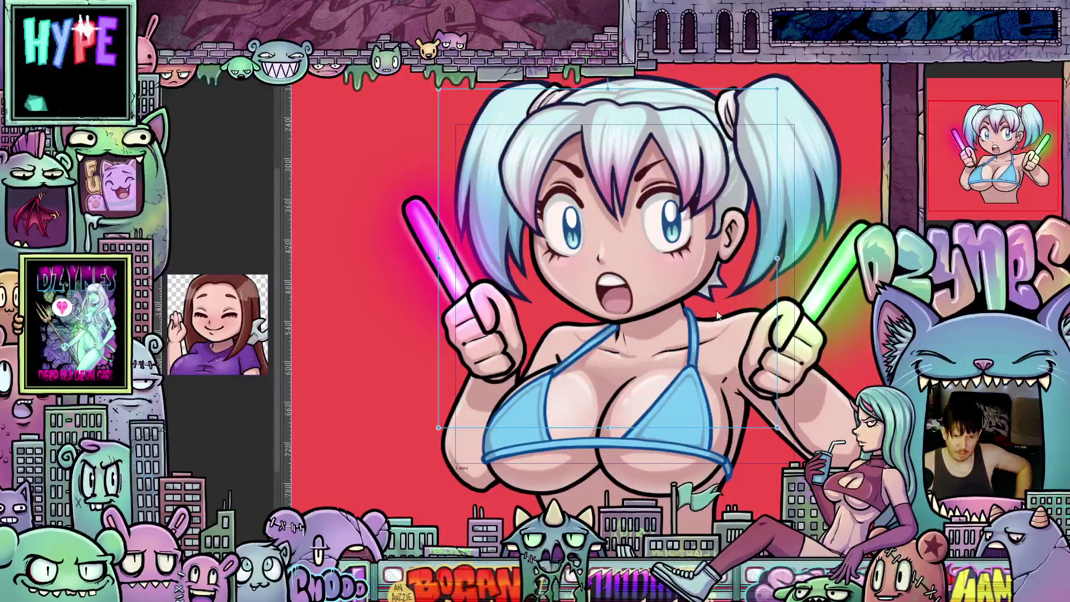
# Step: Move the girl further down and to the left on the red background
pyautogui.scroll(1, 661, 286)
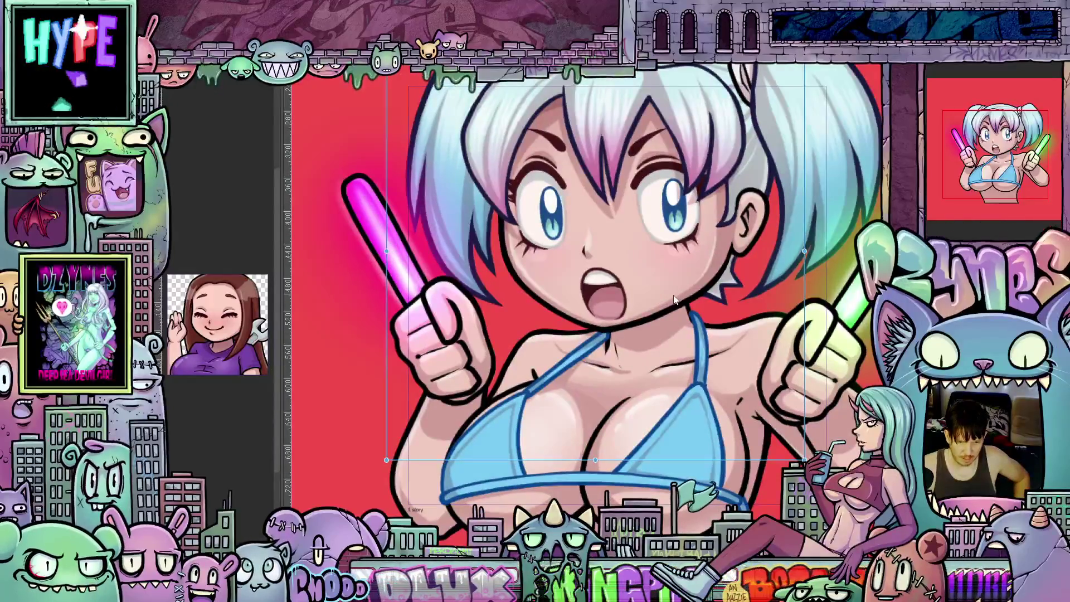
pyautogui.scroll(1, 615, 238)
pyautogui.scroll(-2, 615, 238)
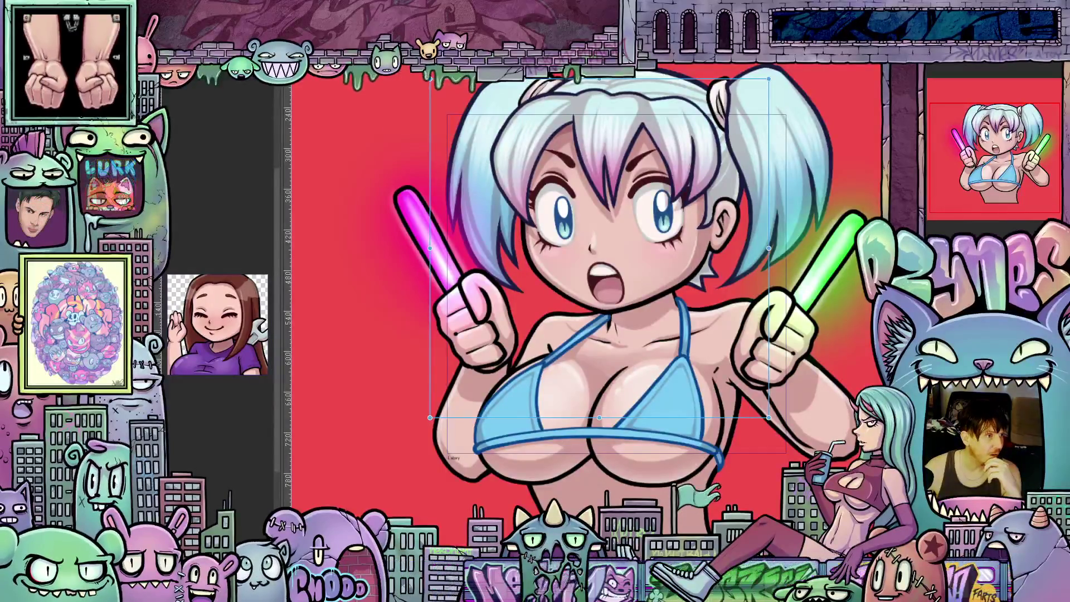
pyautogui.hotkey('ctrl', 'z')
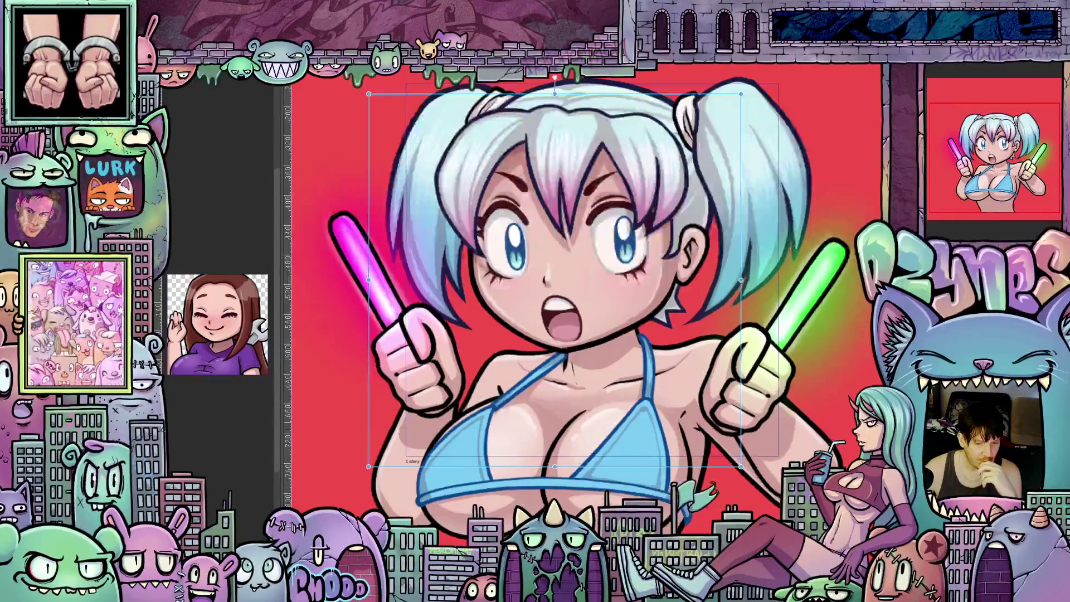
pyautogui.scroll(1, 873, 425)
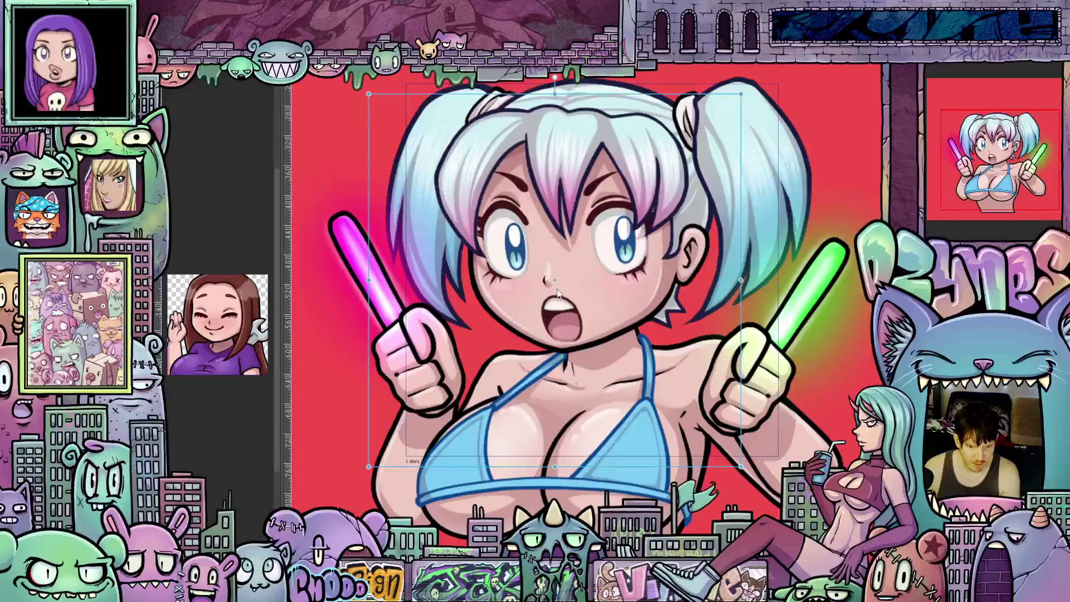
pyautogui.scroll(3, 557, 291)
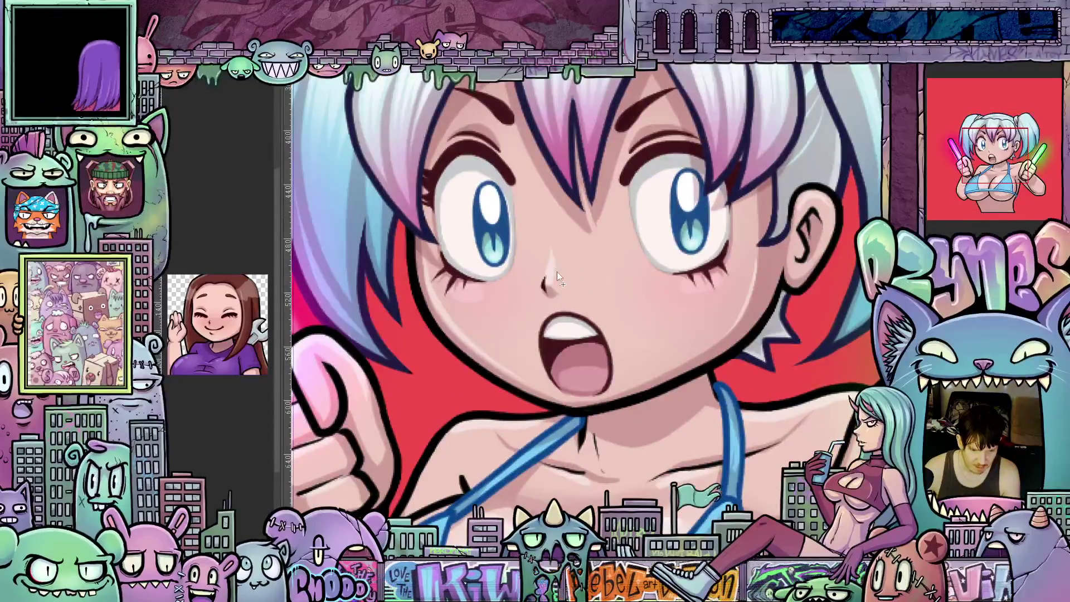
pyautogui.scroll(-2, 574, 280)
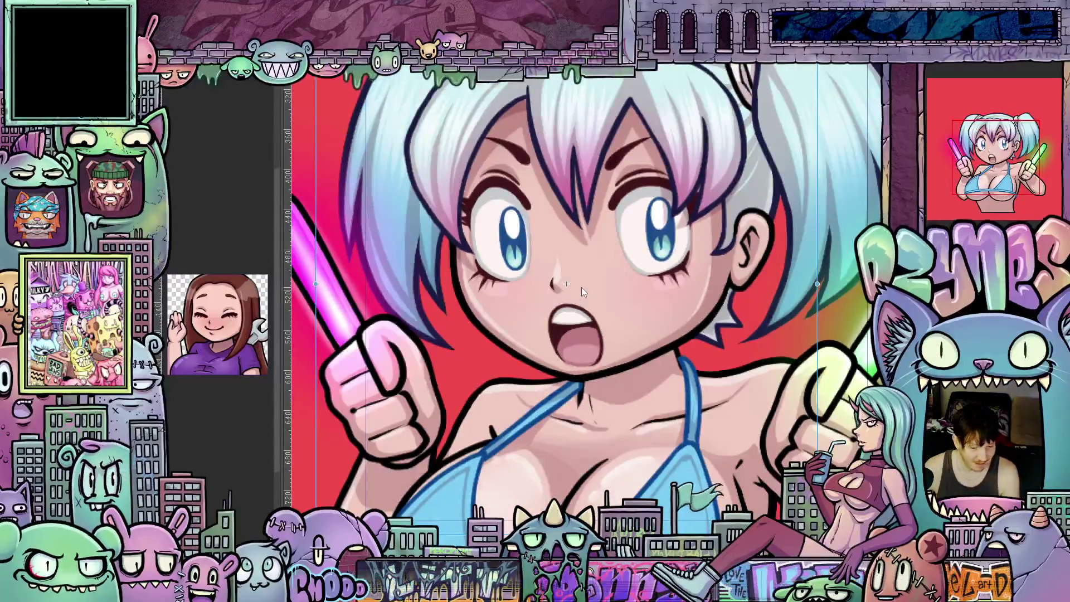
pyautogui.scroll(-2, 581, 286)
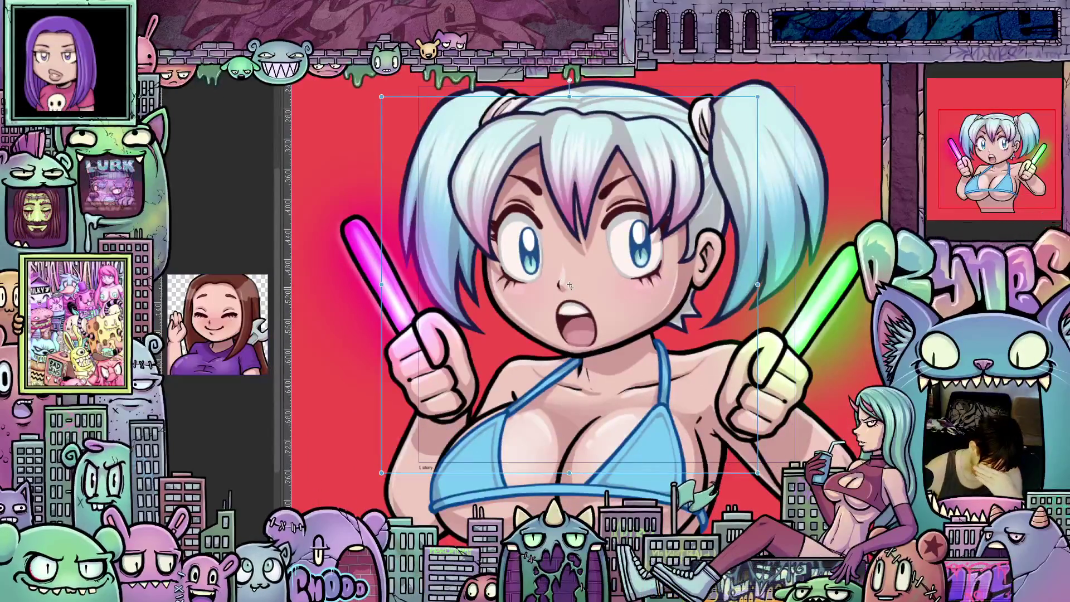
pyautogui.scroll(1, 579, 288)
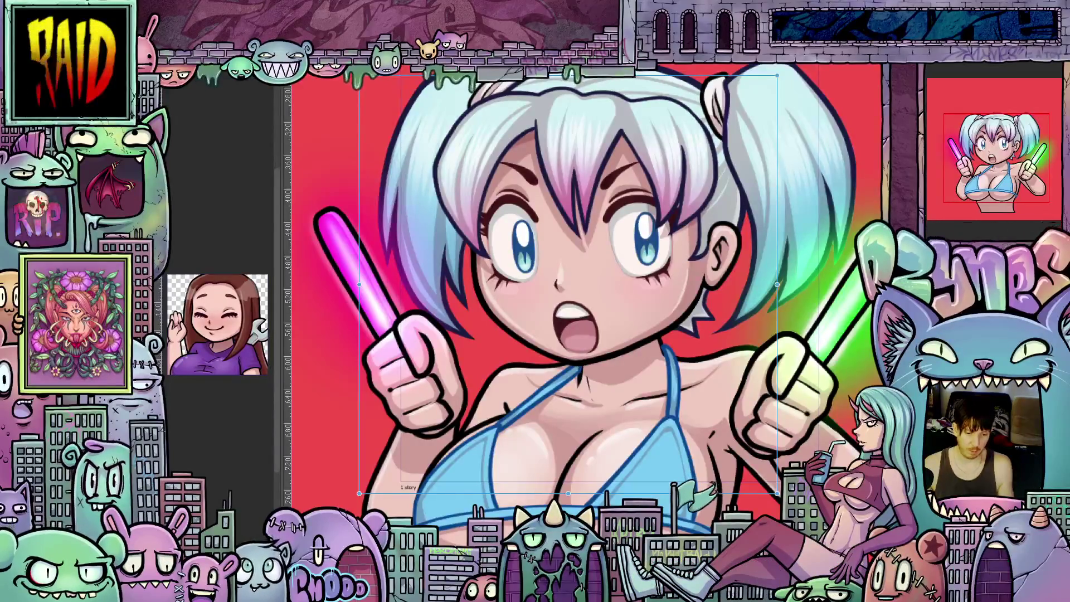
# Step: Tone down the green glow around the right glowstick and tilt the girl slightly counter-clockwise
pyautogui.hotkey('ctrl', 'z')
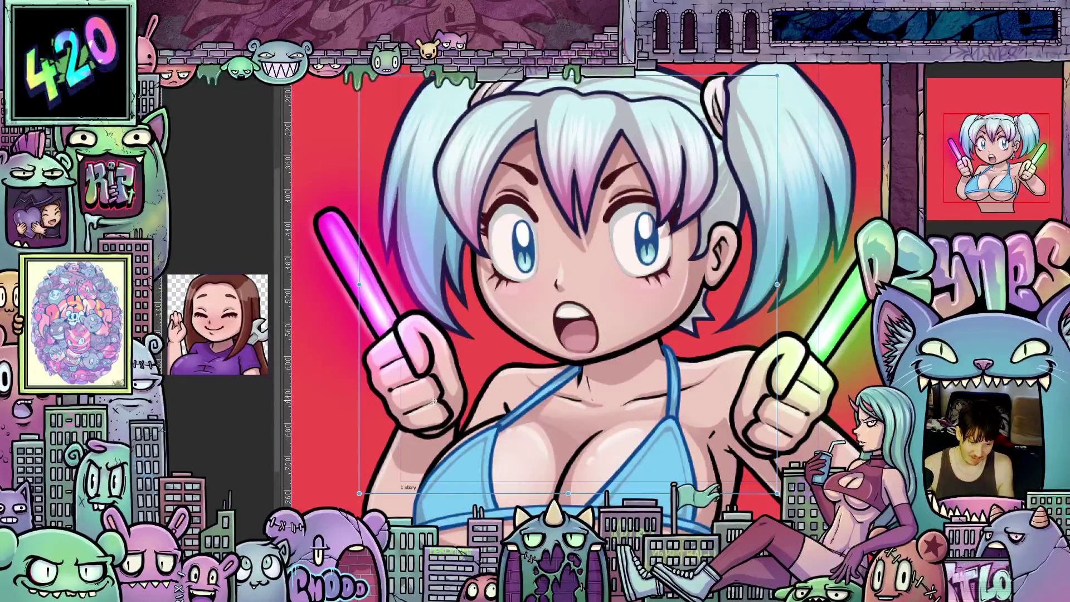
pyautogui.moveTo(357, 261)
pyautogui.mouseDown()
pyautogui.moveTo(328, 253)
pyautogui.moveTo(392, 244)
pyautogui.moveTo(341, 246)
pyautogui.mouseUp()
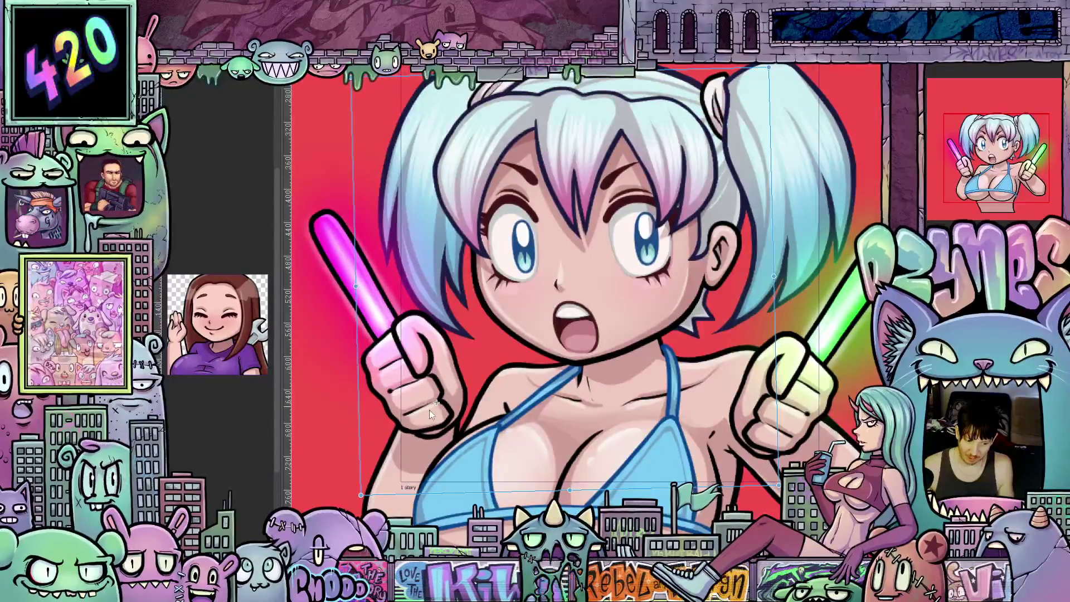
pyautogui.scroll(3, 432, 406)
pyautogui.scroll(-5, 446, 396)
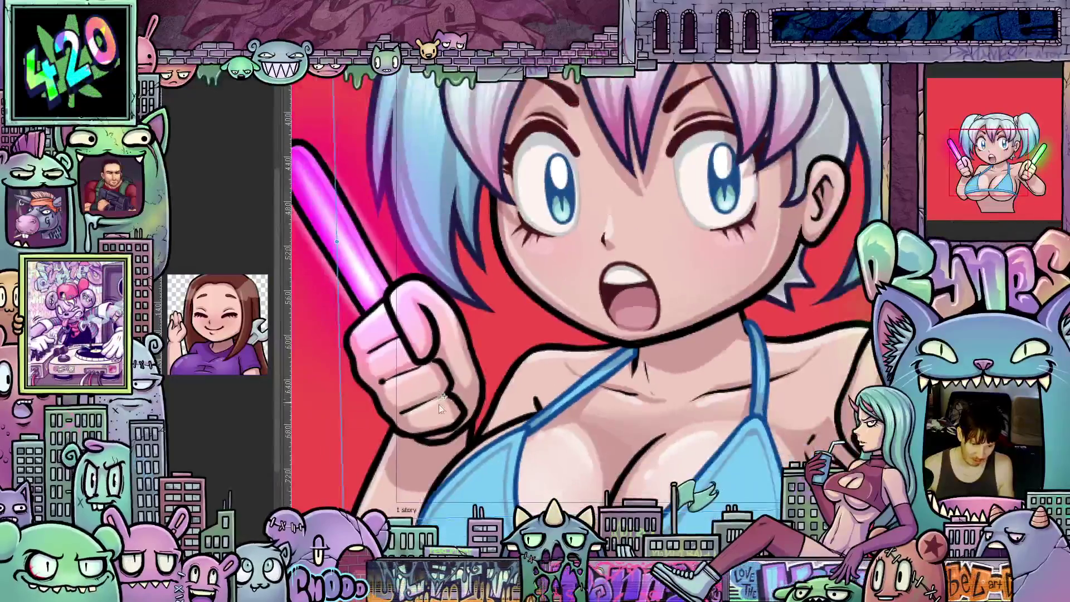
pyautogui.scroll(6, 442, 395)
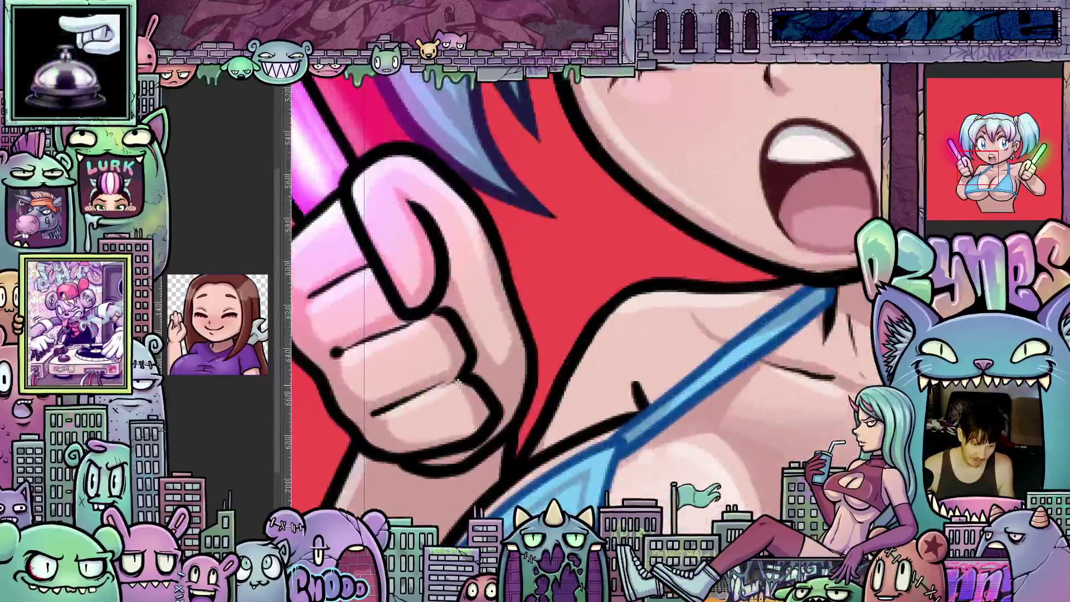
pyautogui.scroll(2, 466, 383)
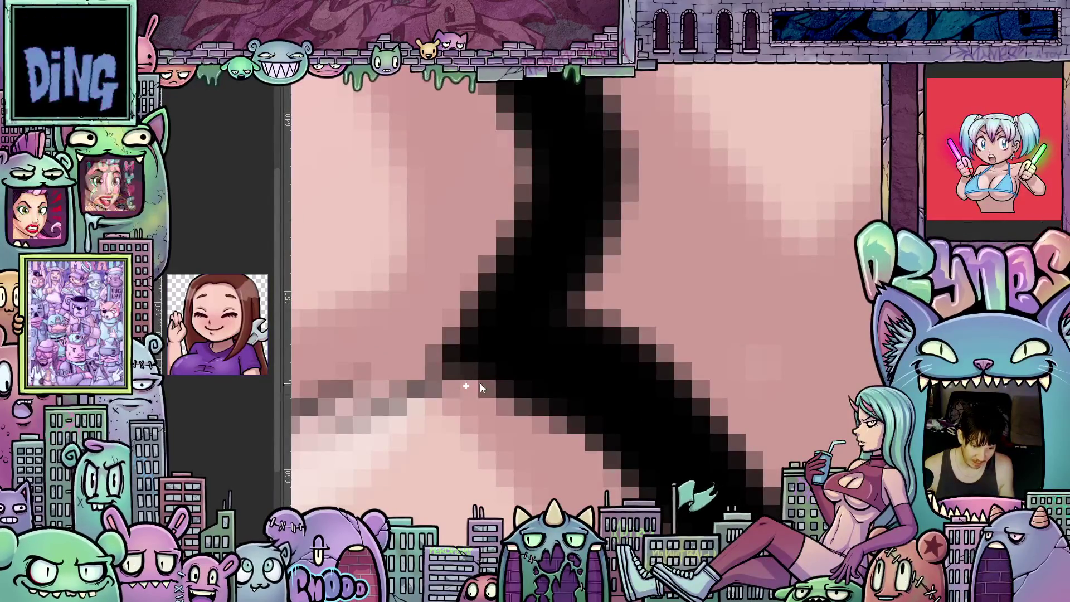
pyautogui.scroll(-8, 484, 381)
pyautogui.scroll(-4, 509, 378)
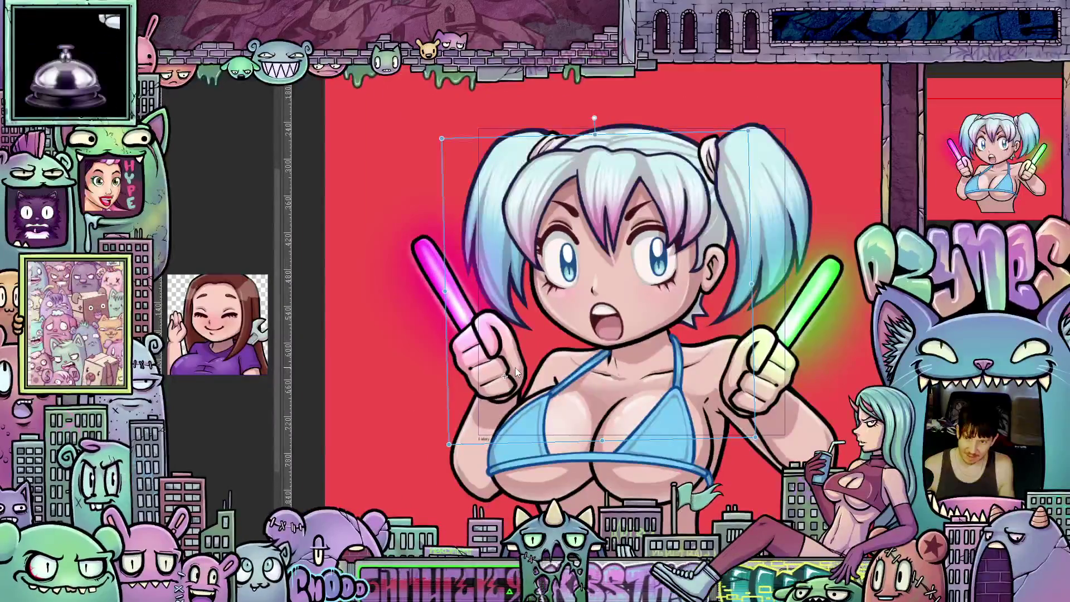
pyautogui.scroll(2, 535, 347)
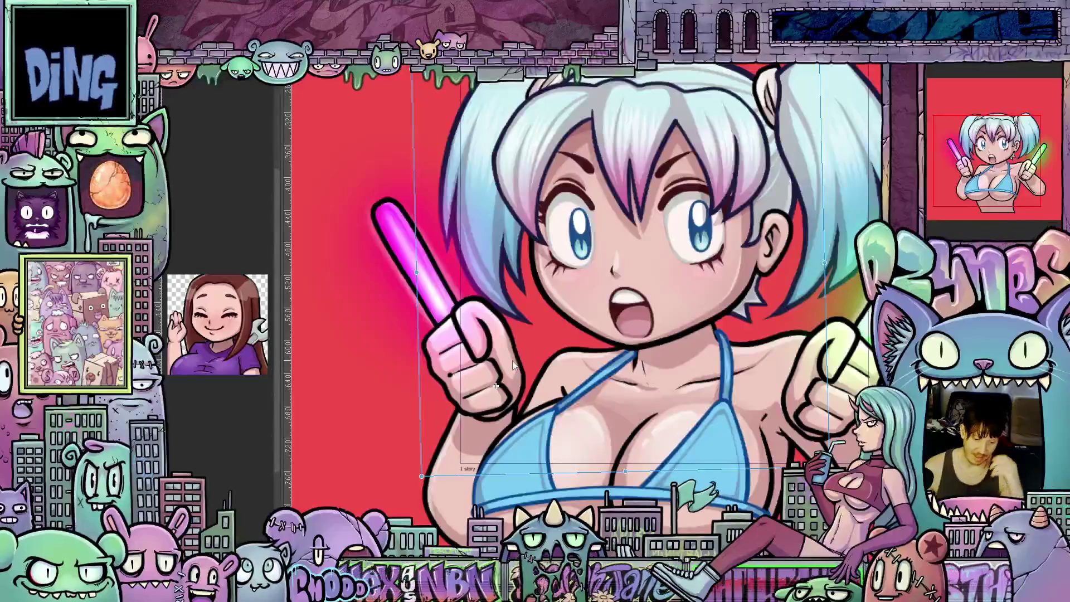
pyautogui.scroll(1, 533, 347)
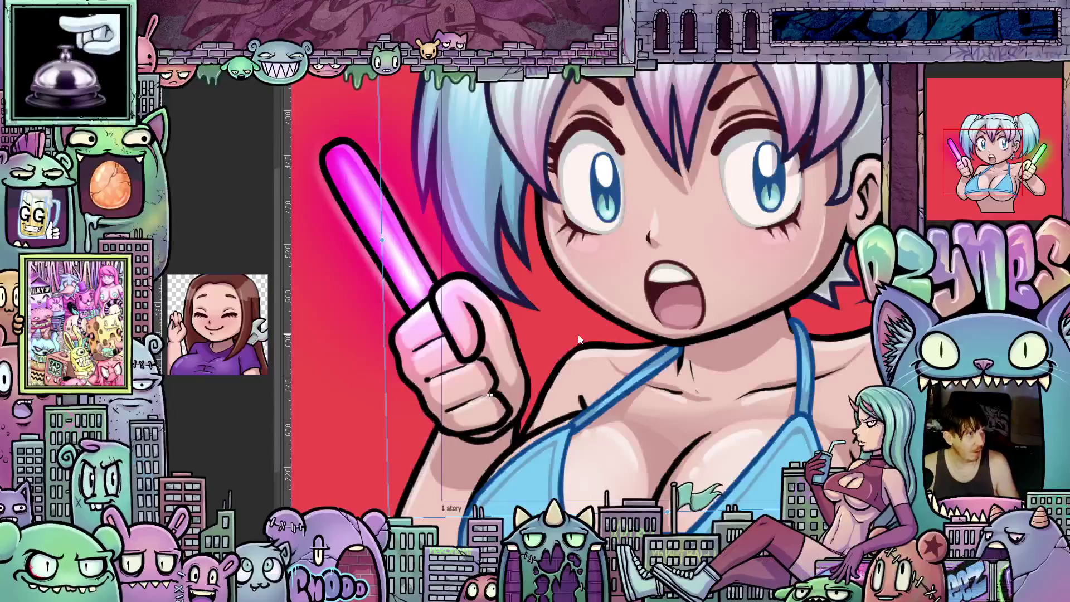
pyautogui.scroll(-2, 570, 348)
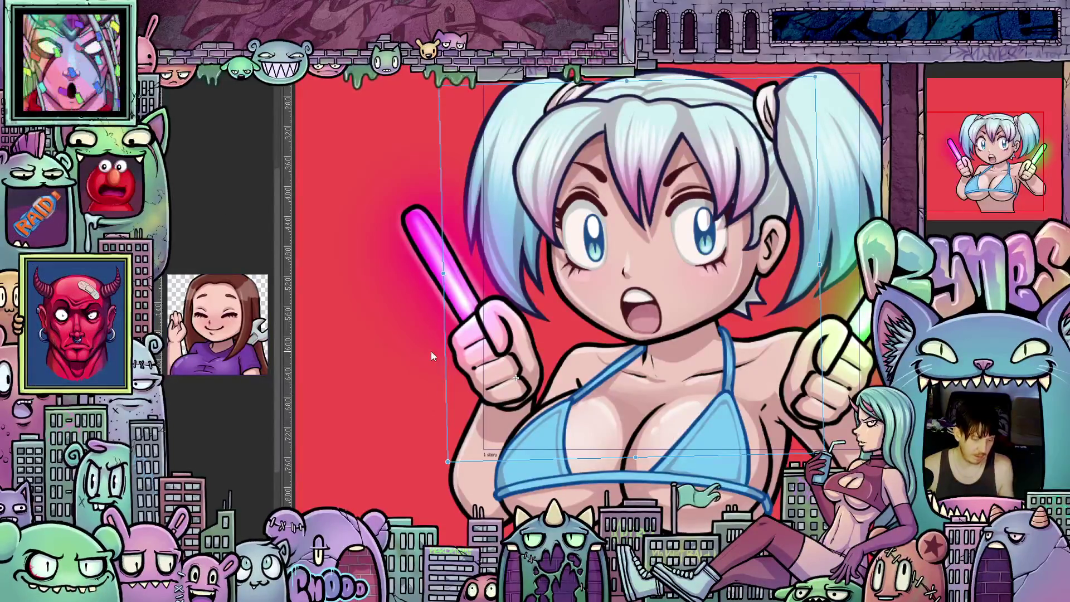
pyautogui.hotkey('ctrl', 'z')
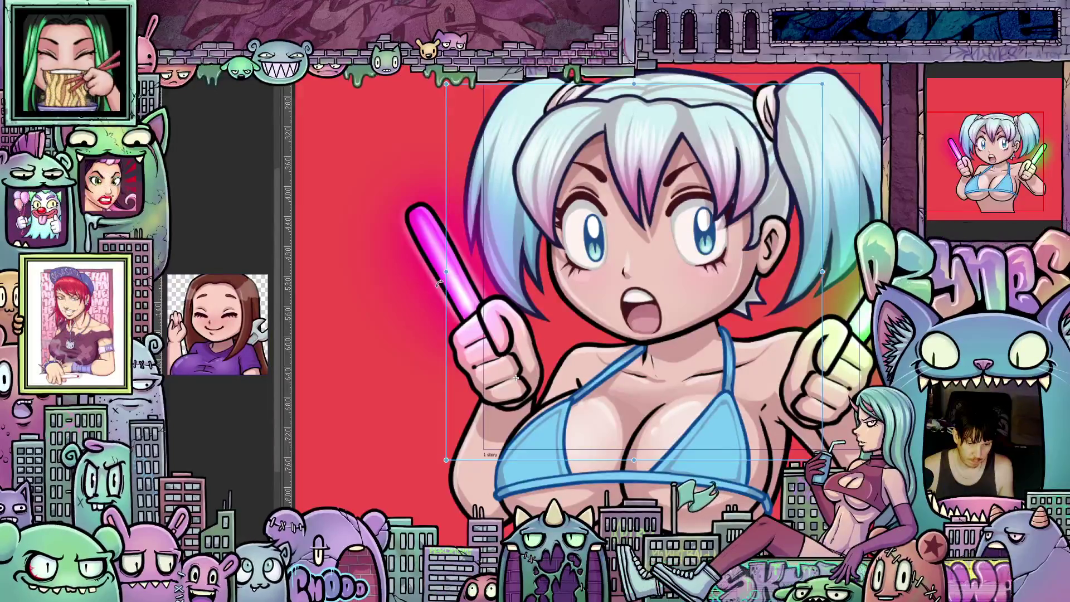
# Step: Try rotating the pink glowstick upright, then reset the character's rotation to level
pyautogui.moveTo(438, 286); pyautogui.dragTo(491, 262)
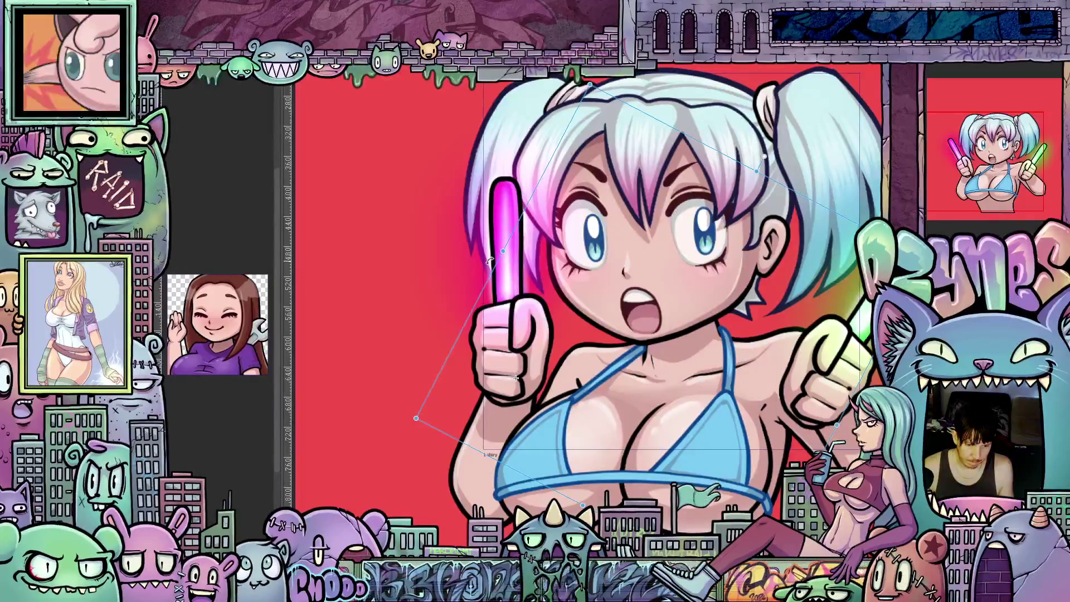
pyautogui.moveTo(490, 262); pyautogui.dragTo(495, 269)
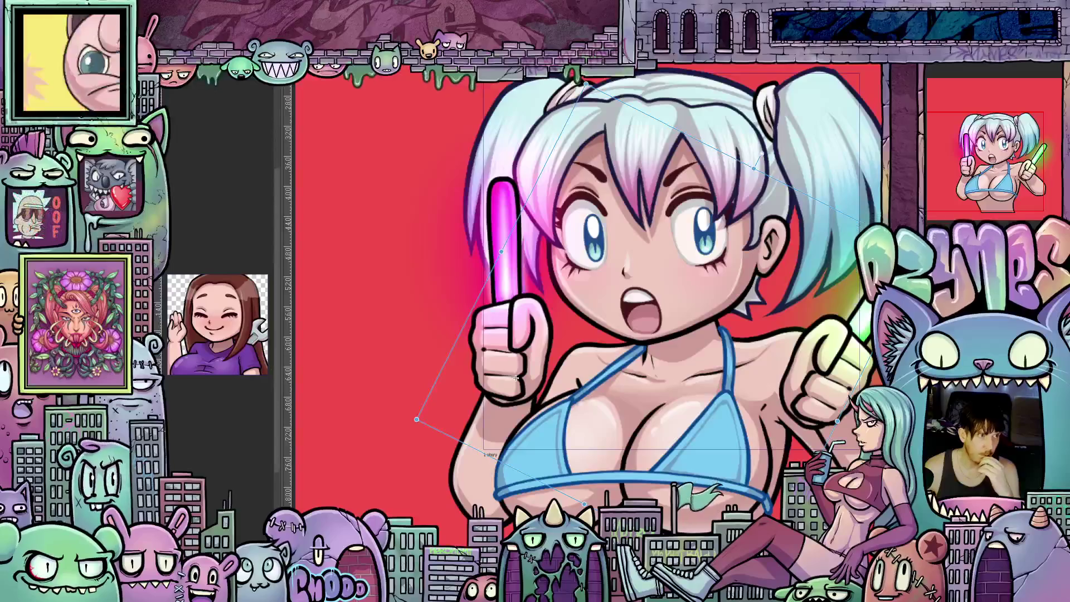
pyautogui.hotkey('ctrl', 'z')
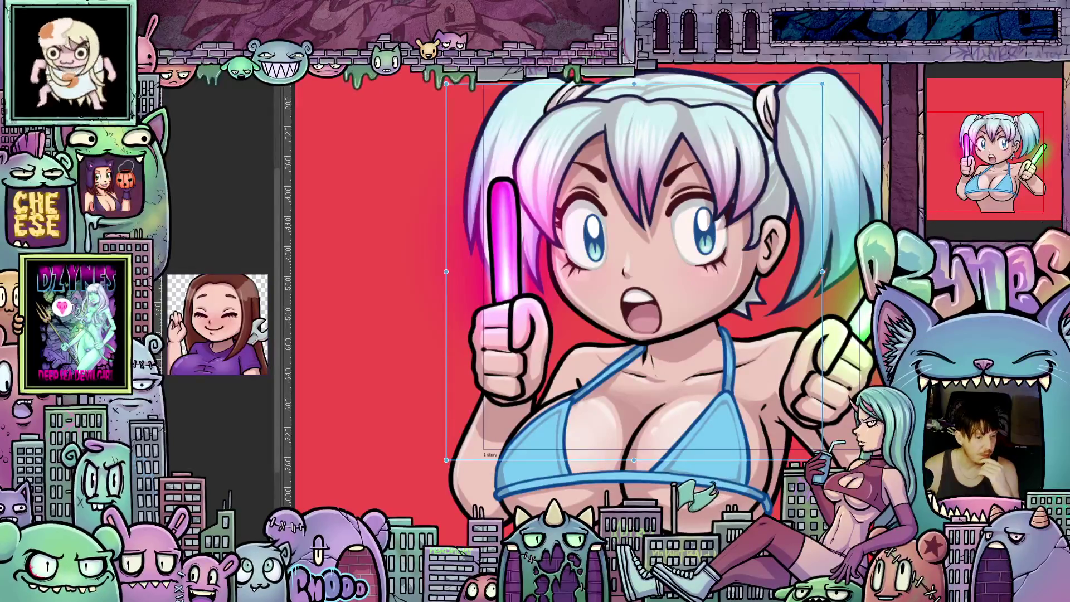
pyautogui.scroll(-2, 742, 343)
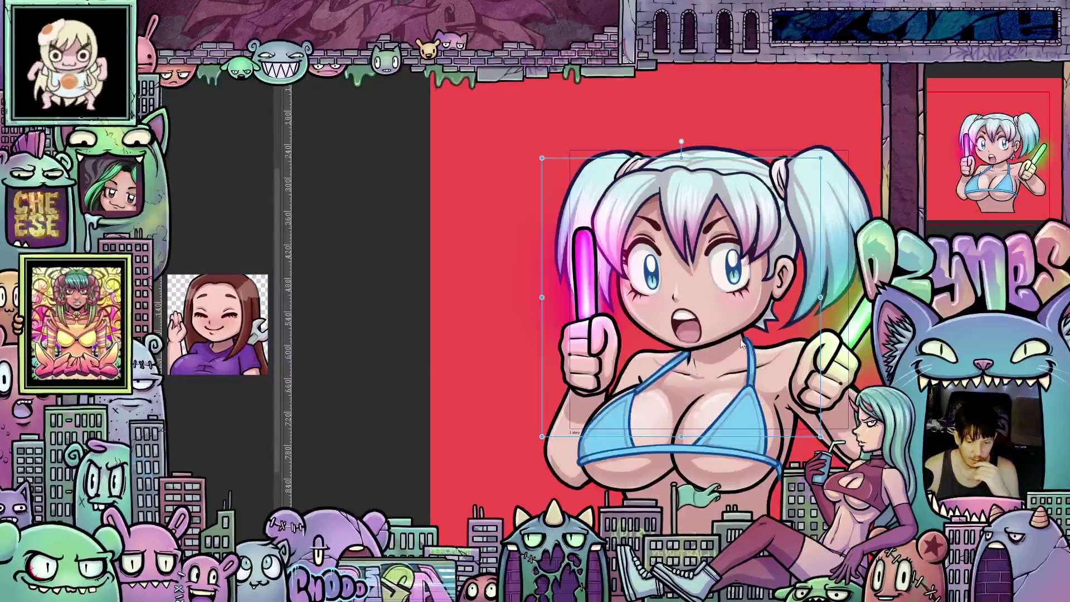
pyautogui.moveTo(531, 277); pyautogui.dragTo(521, 319)
pyautogui.moveTo(507, 357); pyautogui.dragTo(553, 313)
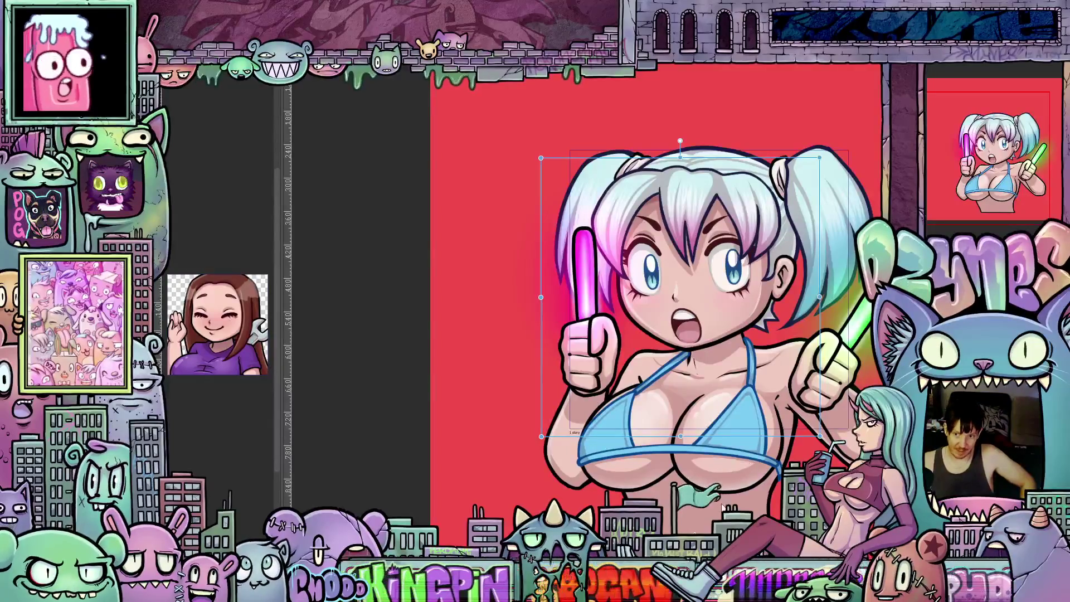
pyautogui.scroll(2, 722, 507)
pyautogui.scroll(-5, 722, 446)
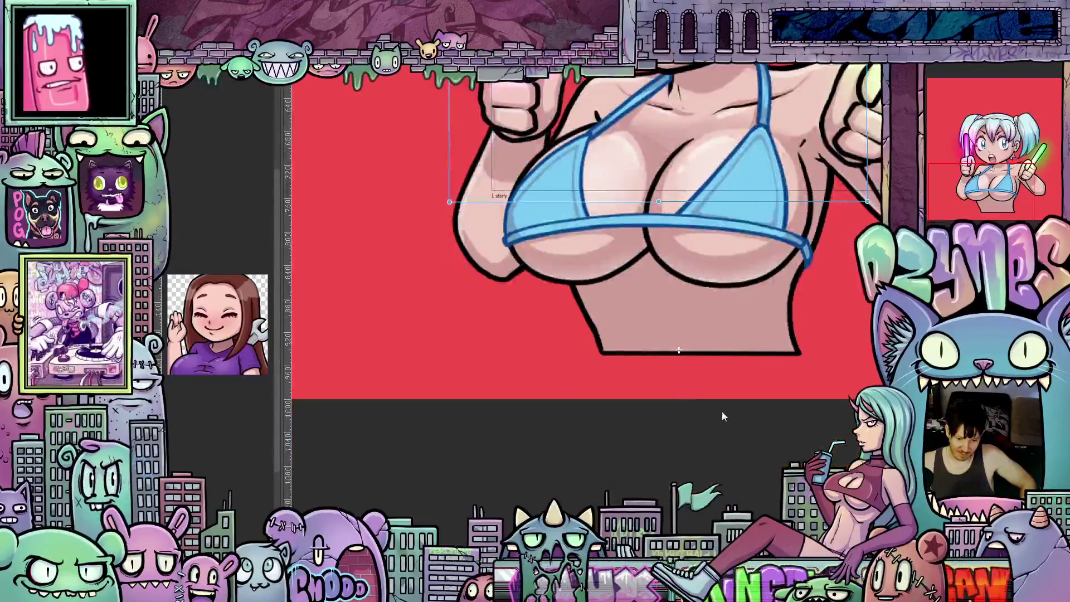
pyautogui.scroll(5, 686, 357)
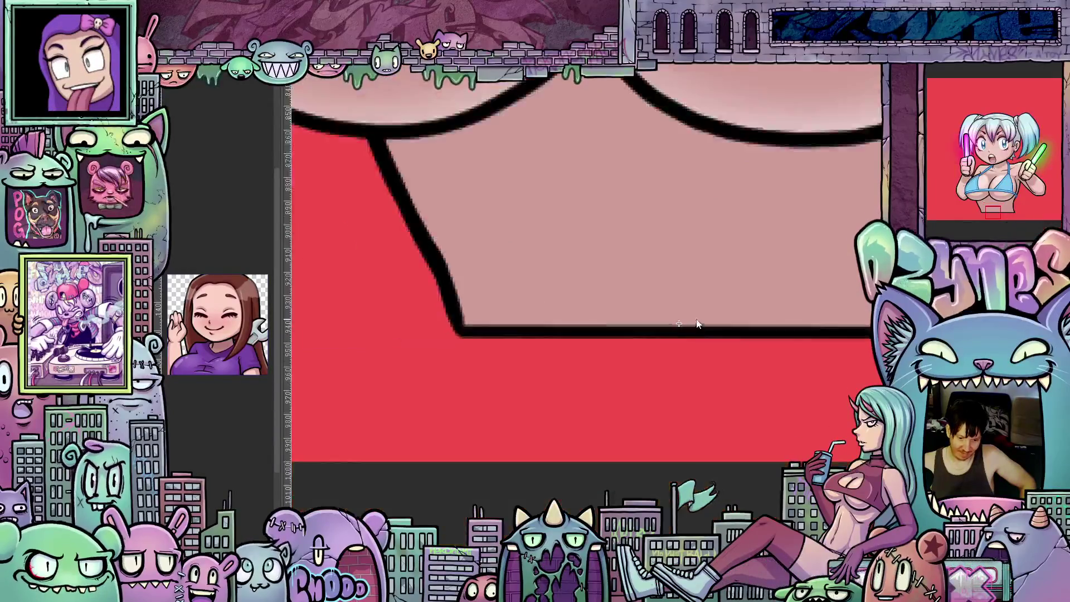
pyautogui.scroll(-4, 697, 323)
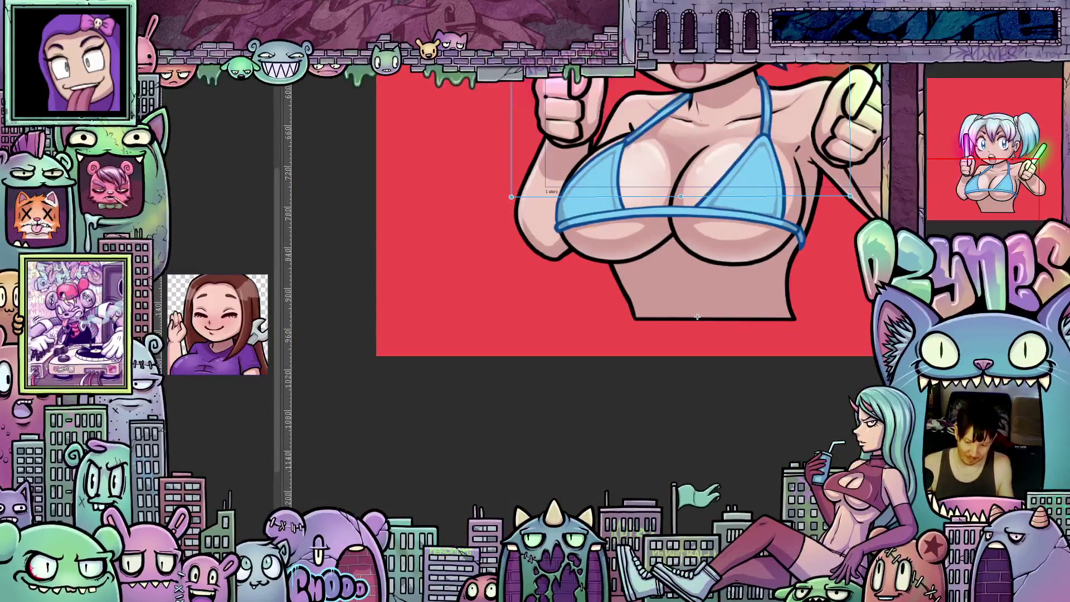
pyautogui.moveTo(697, 317); pyautogui.dragTo(698, 522)
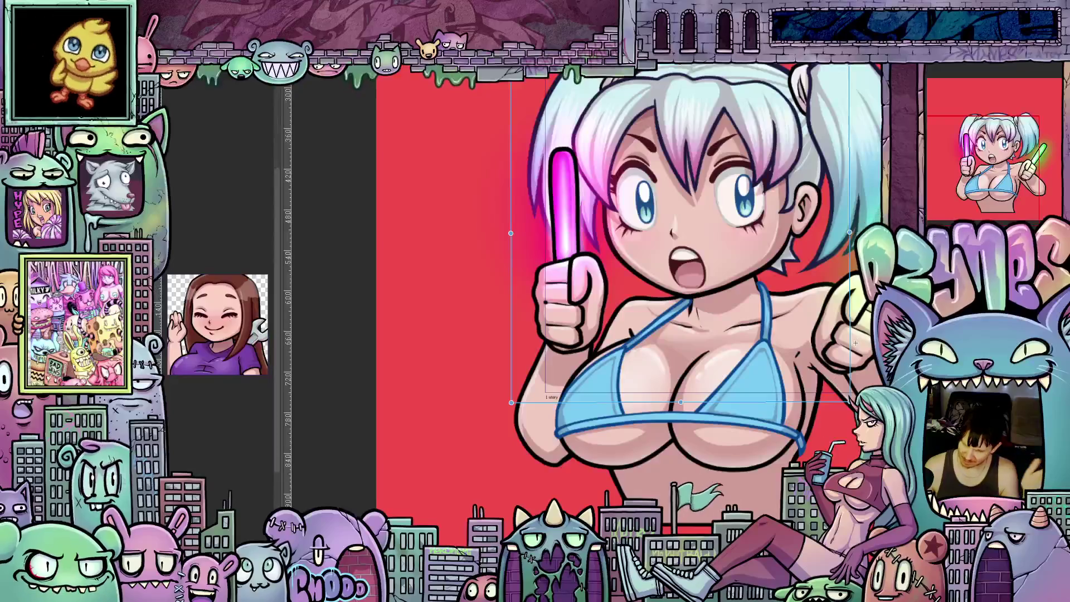
# Step: Rotate the character about 22° so both glowsticks stand upright side by side
pyautogui.moveTo(856, 342)
pyautogui.mouseDown()
pyautogui.moveTo(785, 343)
pyautogui.moveTo(785, 419)
pyautogui.mouseUp()
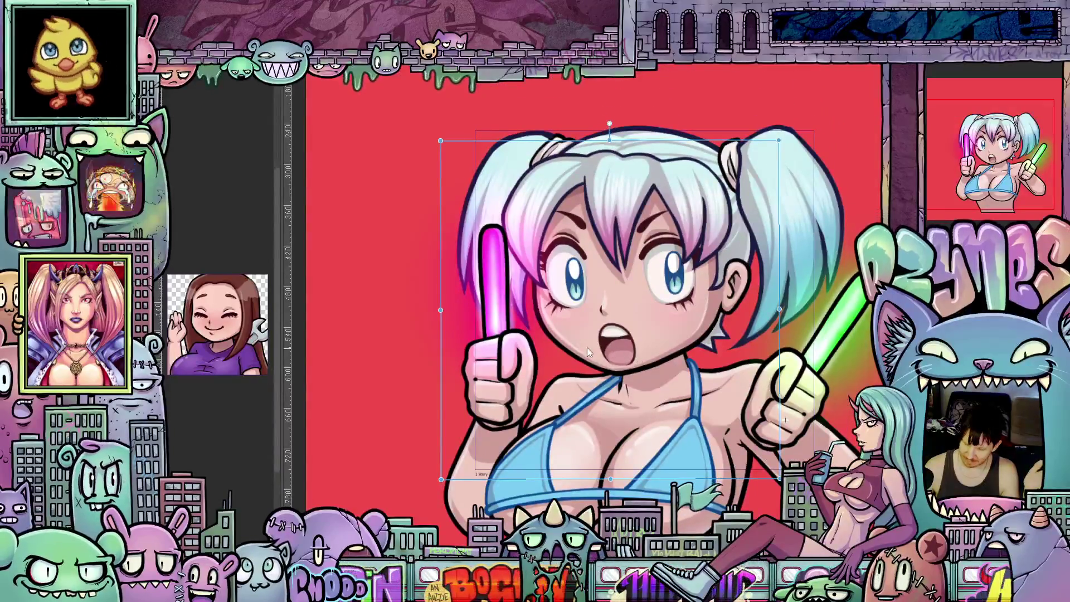
pyautogui.moveTo(433, 293)
pyautogui.mouseDown()
pyautogui.moveTo(478, 433)
pyautogui.moveTo(544, 529)
pyautogui.mouseUp()
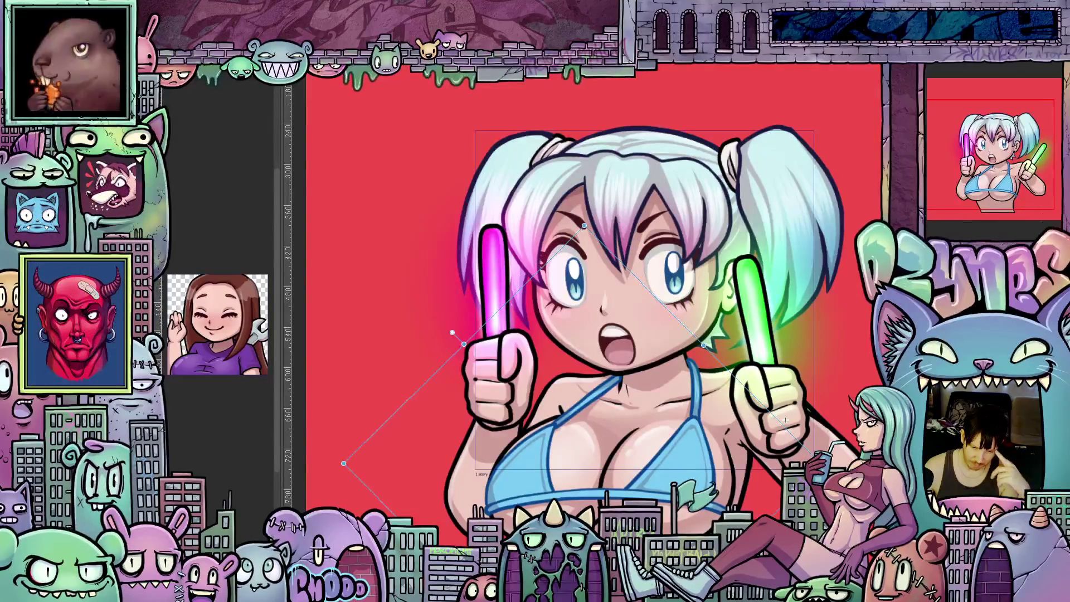
pyautogui.moveTo(544, 530); pyautogui.dragTo(545, 534)
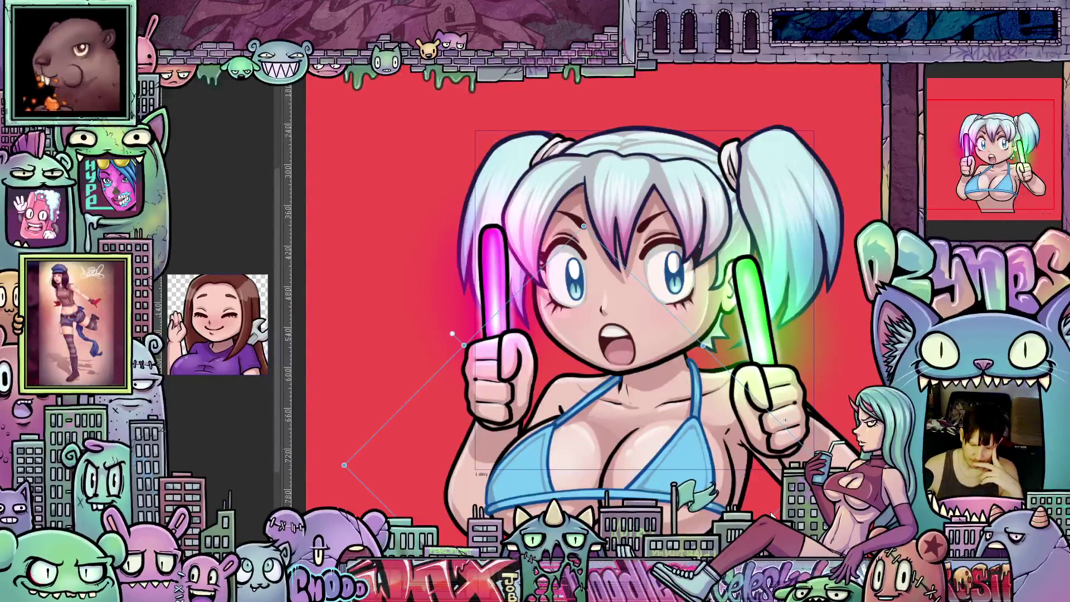
# Step: Nudge the character up and to the right, then cancel that last move
pyautogui.moveTo(775, 515); pyautogui.dragTo(777, 507)
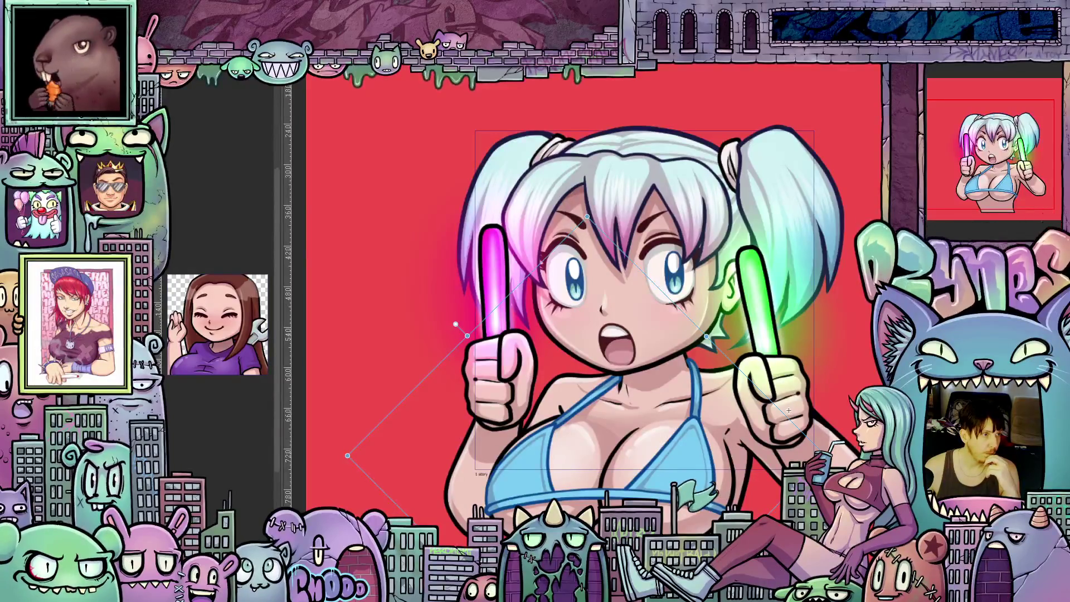
pyautogui.moveTo(788, 411); pyautogui.dragTo(813, 357)
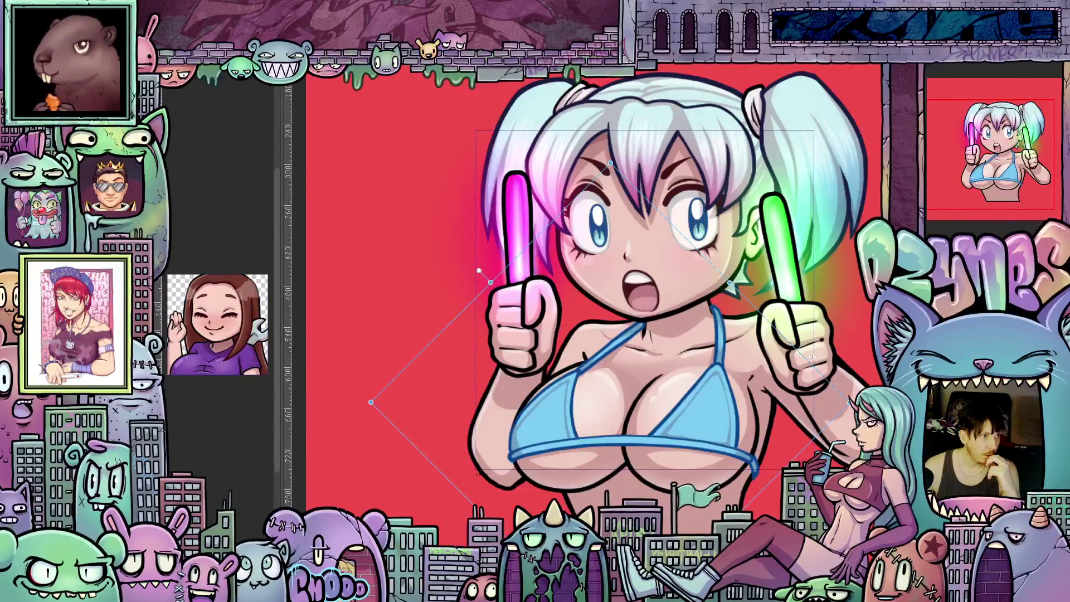
pyautogui.press('Escape')
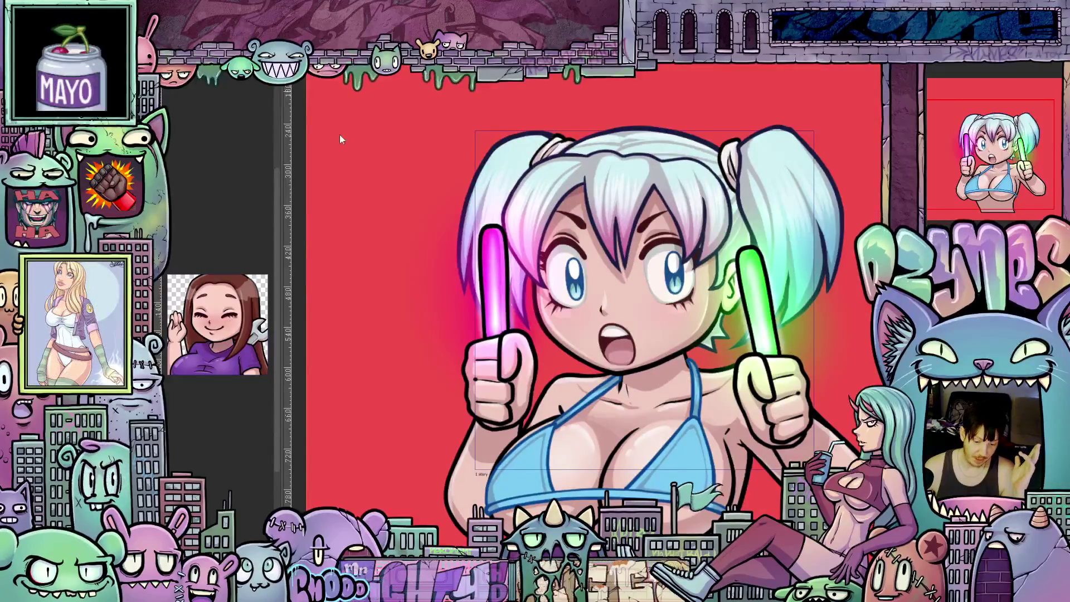
pyautogui.scroll(-5, 681, 309)
pyautogui.hotkey('ctrl', 't')
# Step: Reposition the character and tilt it slightly counterclockwise, discarding a trial clockwise tilt
pyautogui.scroll(2, 673, 422)
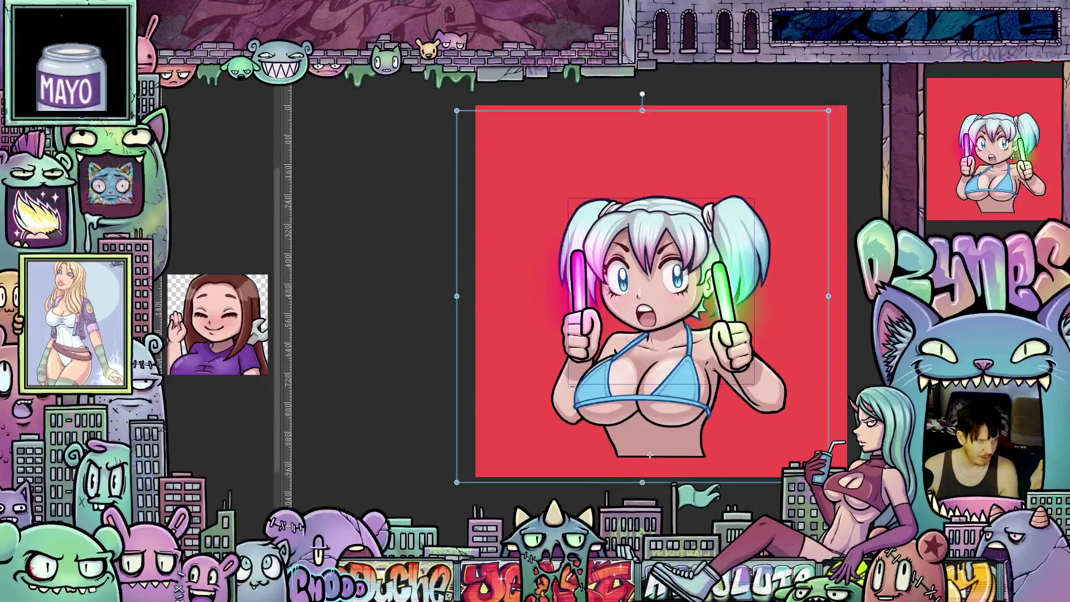
pyautogui.moveTo(650, 455)
pyautogui.mouseDown()
pyautogui.moveTo(663, 427)
pyautogui.moveTo(683, 440)
pyautogui.moveTo(663, 426)
pyautogui.moveTo(650, 455)
pyautogui.mouseUp()
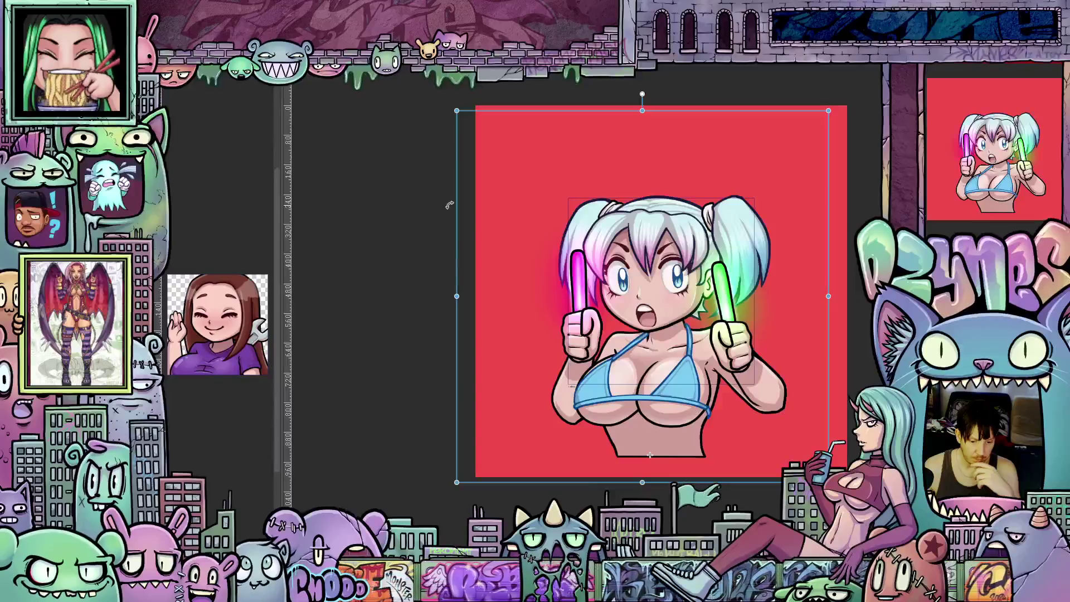
pyautogui.moveTo(449, 205); pyautogui.dragTo(455, 199)
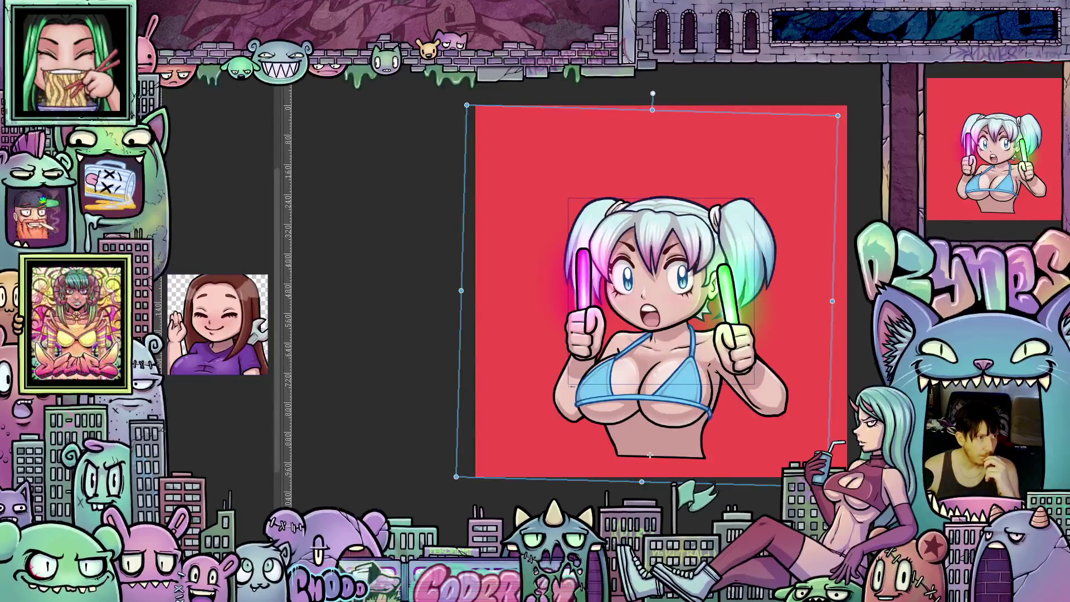
pyautogui.hotkey('ctrl', 'z')
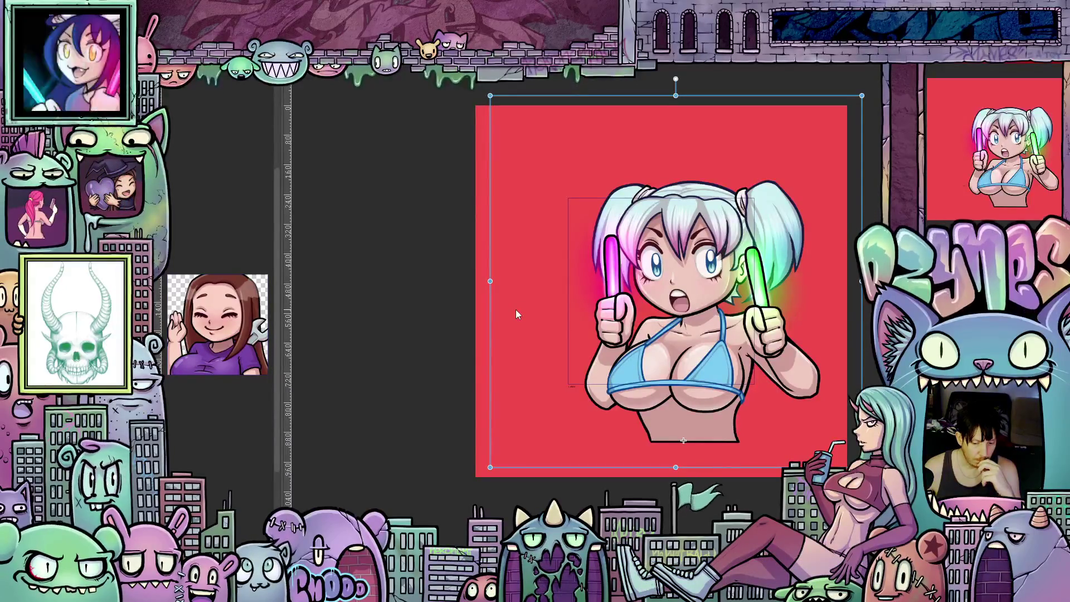
pyautogui.press('Down')
pyautogui.press('Down')
pyautogui.press('Down')
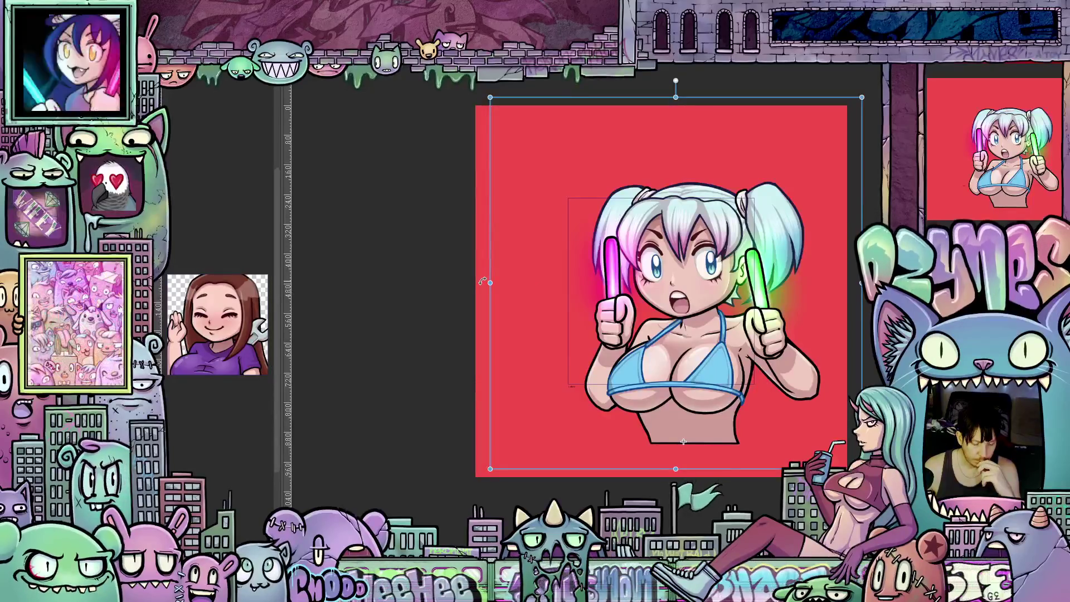
pyautogui.moveTo(483, 281); pyautogui.dragTo(480, 287)
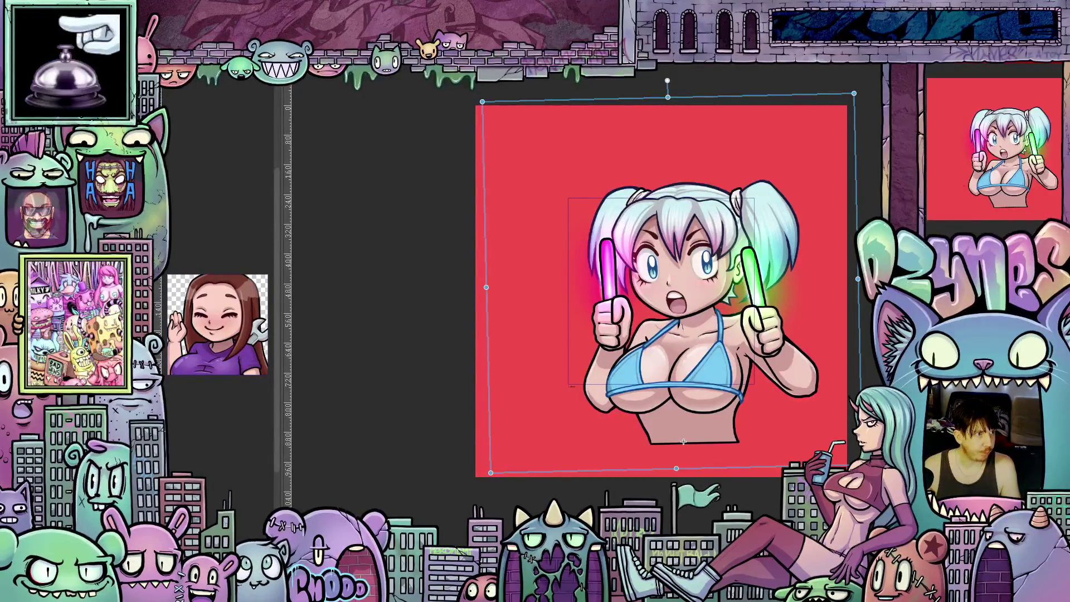
pyautogui.moveTo(683, 441)
pyautogui.mouseDown()
pyautogui.moveTo(668, 428)
pyautogui.moveTo(650, 455)
pyautogui.mouseUp()
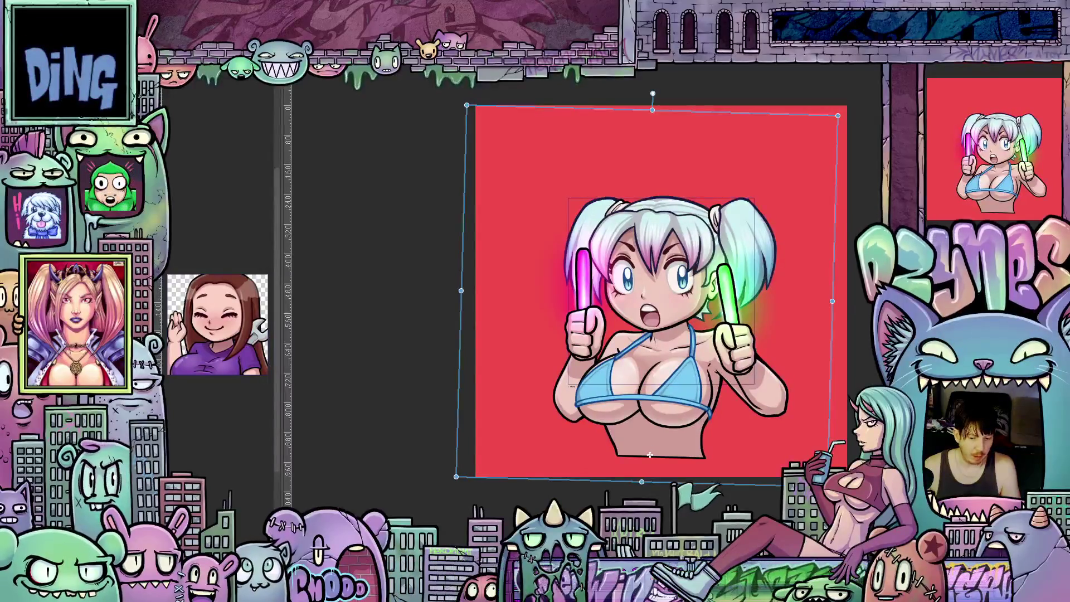
# Step: Check the glowstick layer, return to the full character layer, and render the animation preview
pyautogui.click(743, 354)
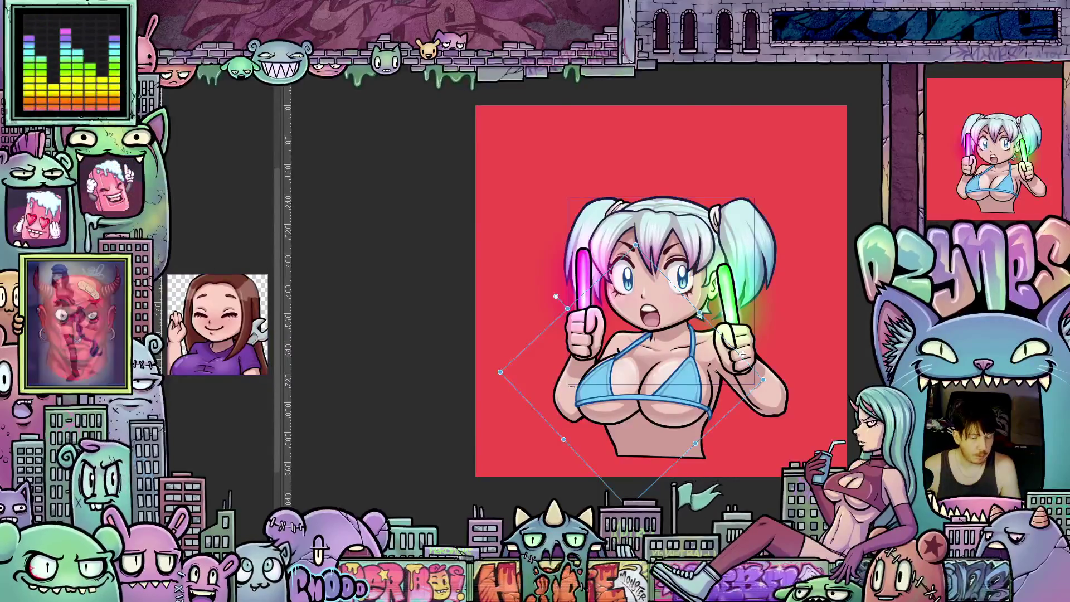
pyautogui.click(650, 455)
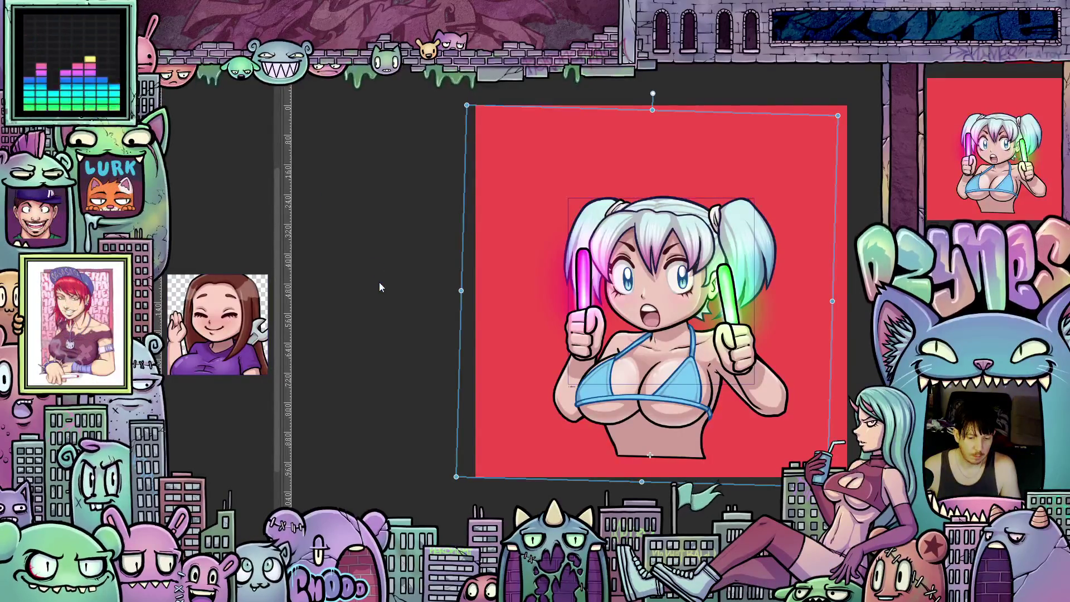
pyautogui.press('Return')
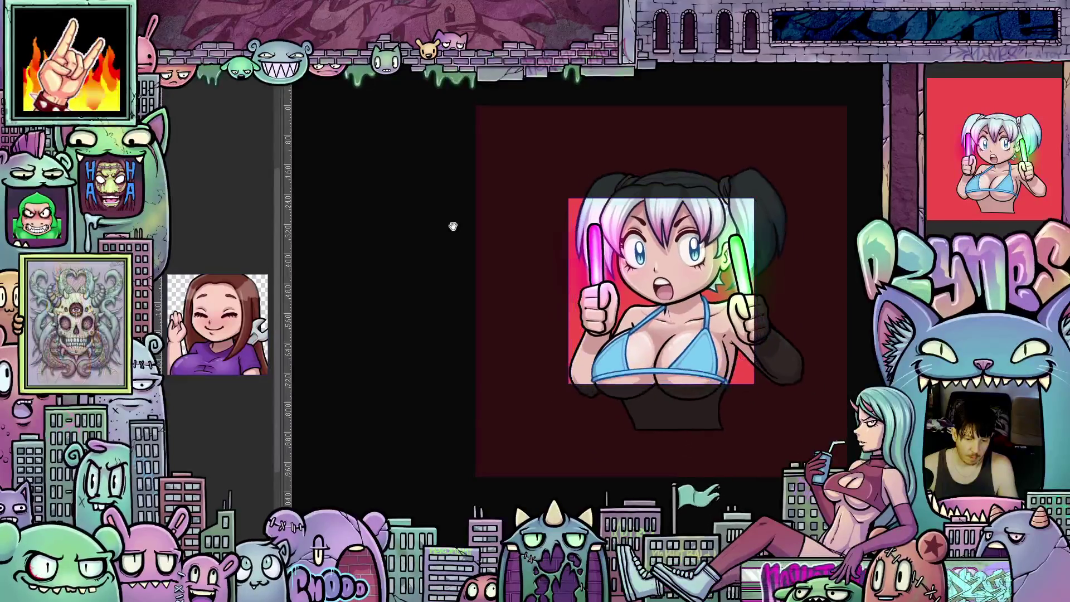
# Step: Zoom out during the preview, then stop playback to resume editing the character
pyautogui.scroll(-2, 505, 291)
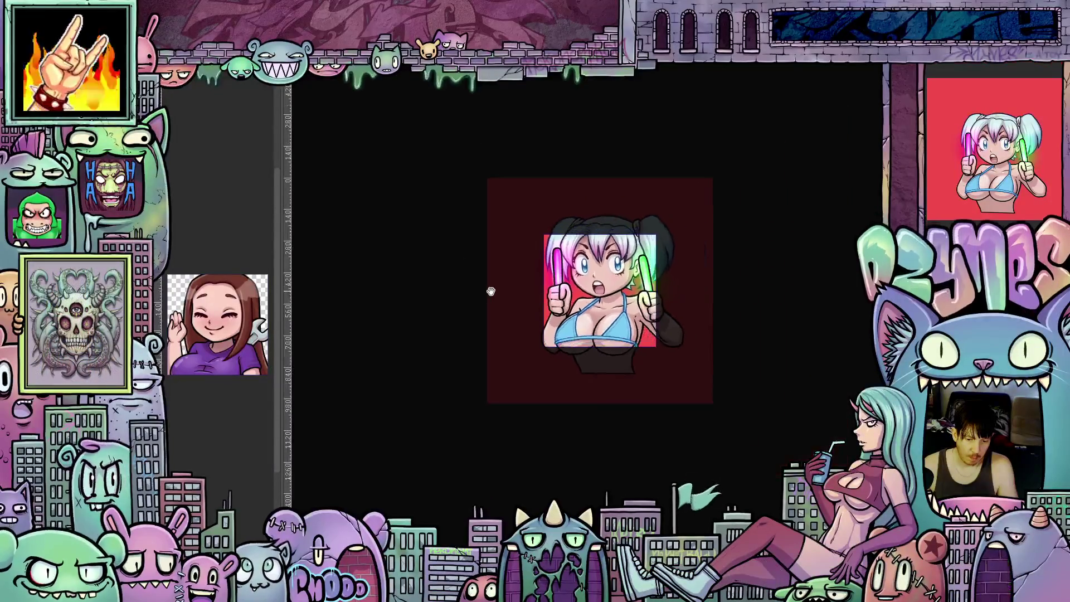
pyautogui.scroll(-3, 490, 290)
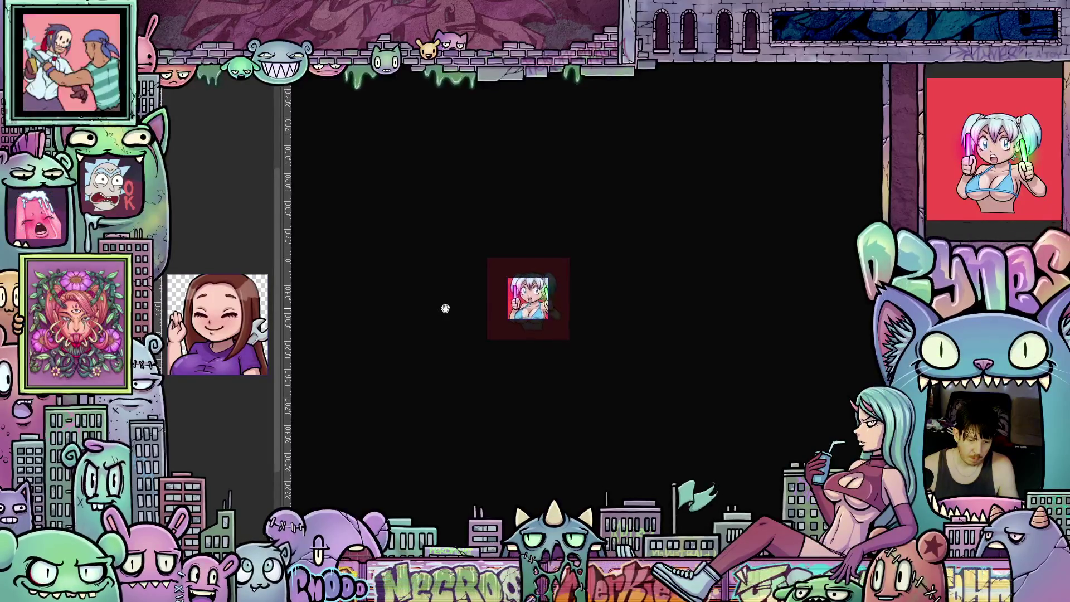
pyautogui.scroll(3, 446, 308)
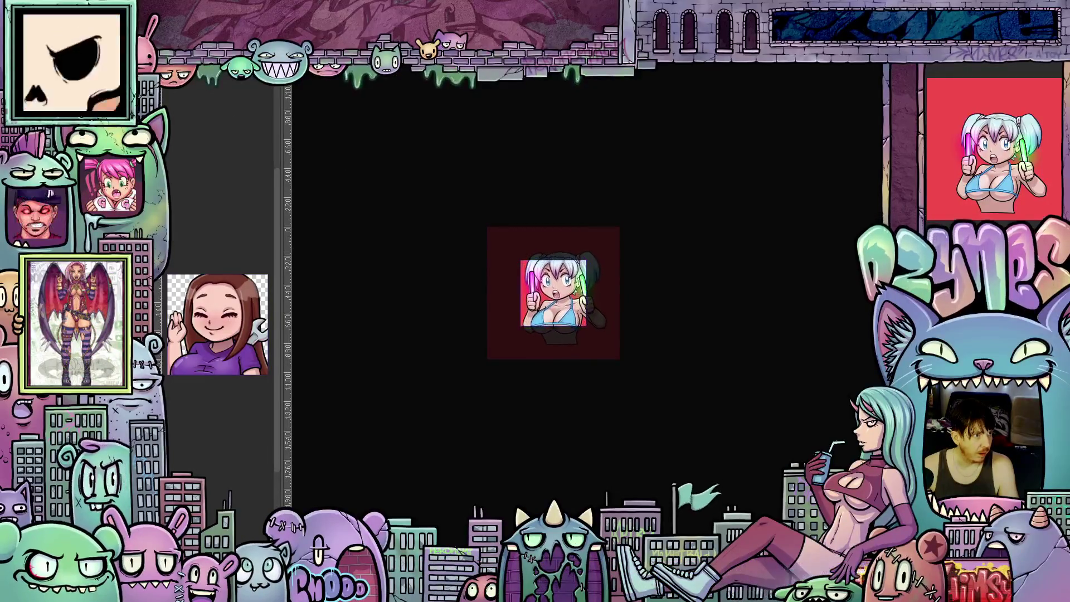
pyautogui.click(560, 345)
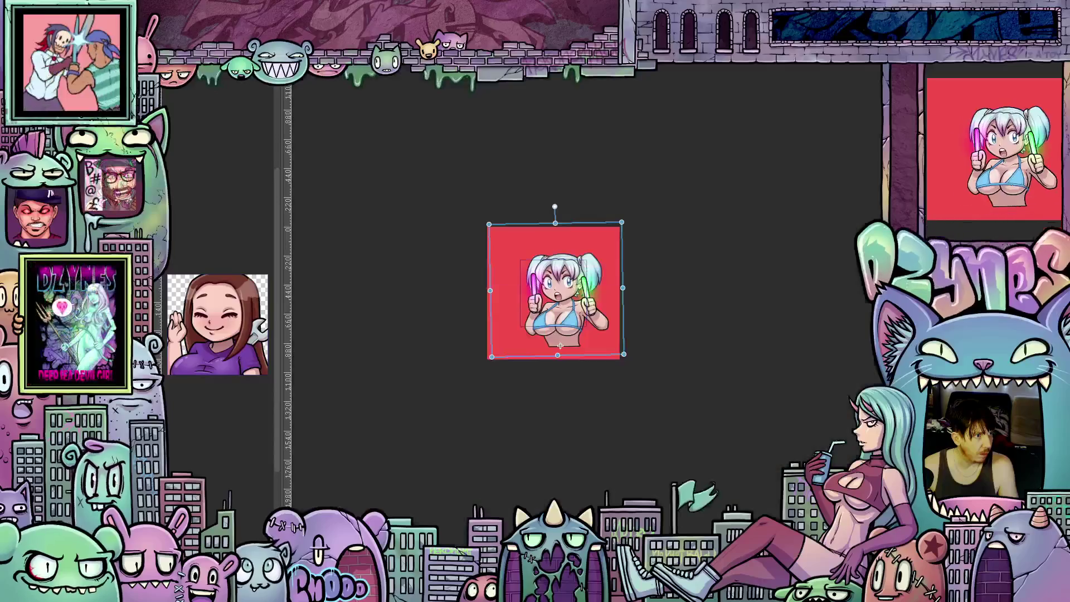
# Step: Shift the character left and down, tilt it slightly counterclockwise, and render a preview
pyautogui.moveTo(560, 346); pyautogui.dragTo(549, 351)
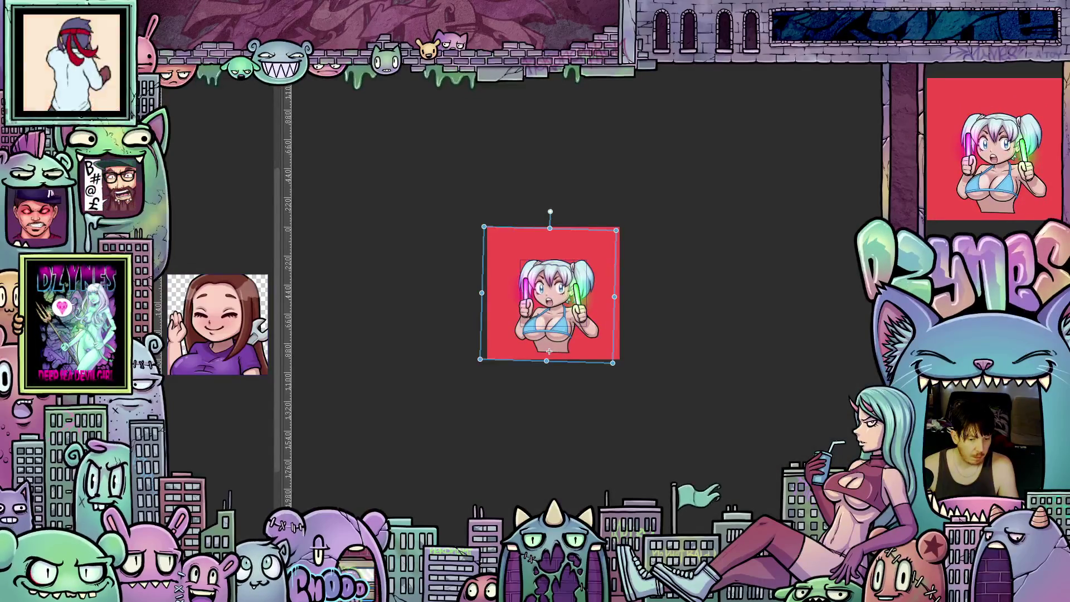
pyautogui.moveTo(563, 222); pyautogui.dragTo(524, 222)
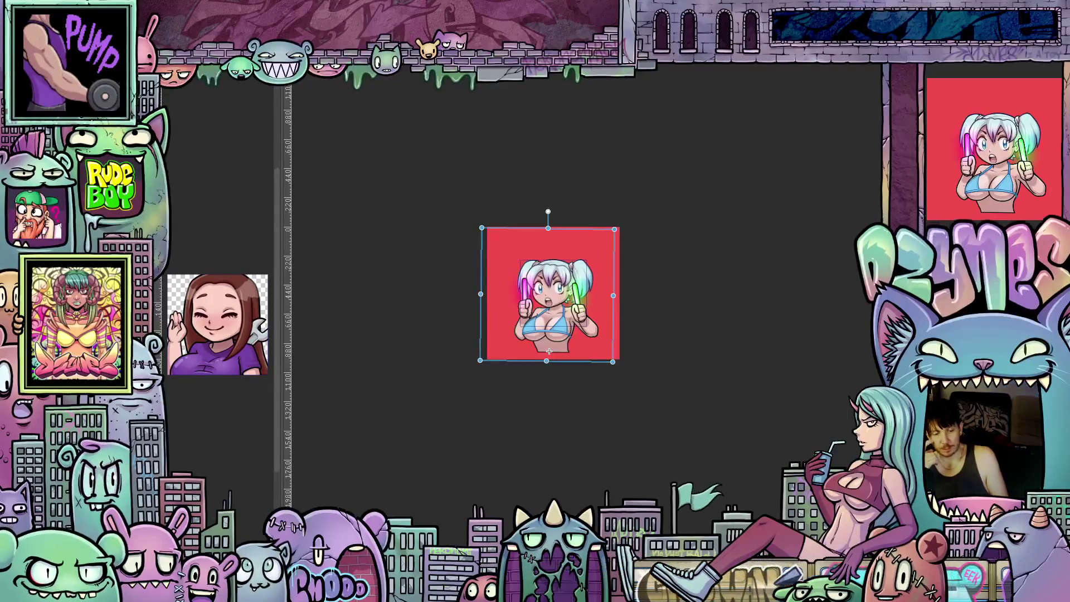
pyautogui.press('Return')
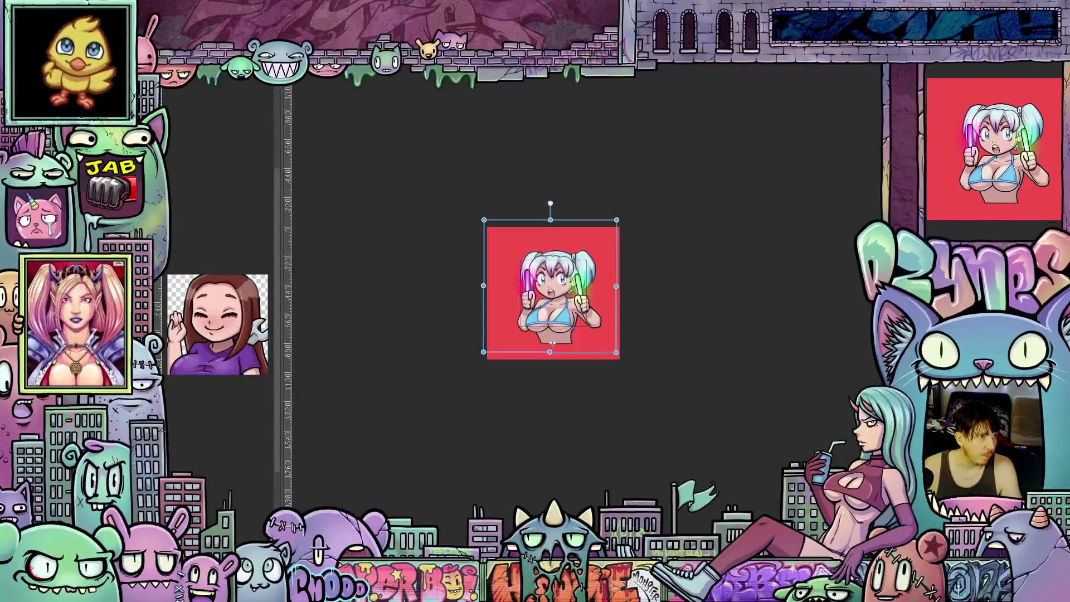
# Step: Nudge the girl a few pixels at a time until she is centred in the square
pyautogui.moveTo(552, 343)
pyautogui.mouseDown()
pyautogui.moveTo(561, 346)
pyautogui.moveTo(554, 341)
pyautogui.mouseUp()
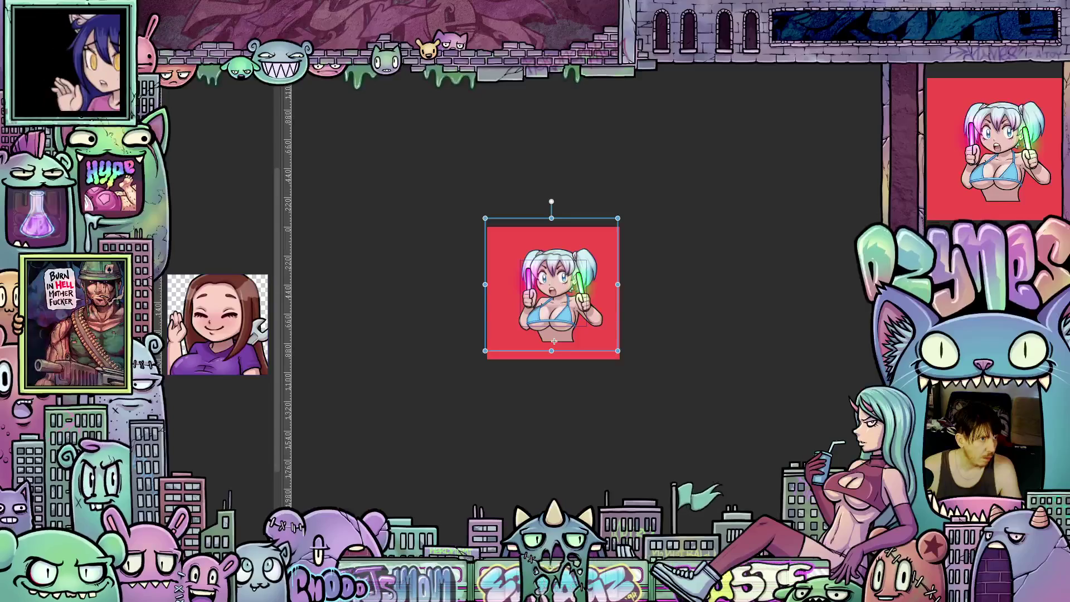
pyautogui.moveTo(554, 341); pyautogui.dragTo(562, 346)
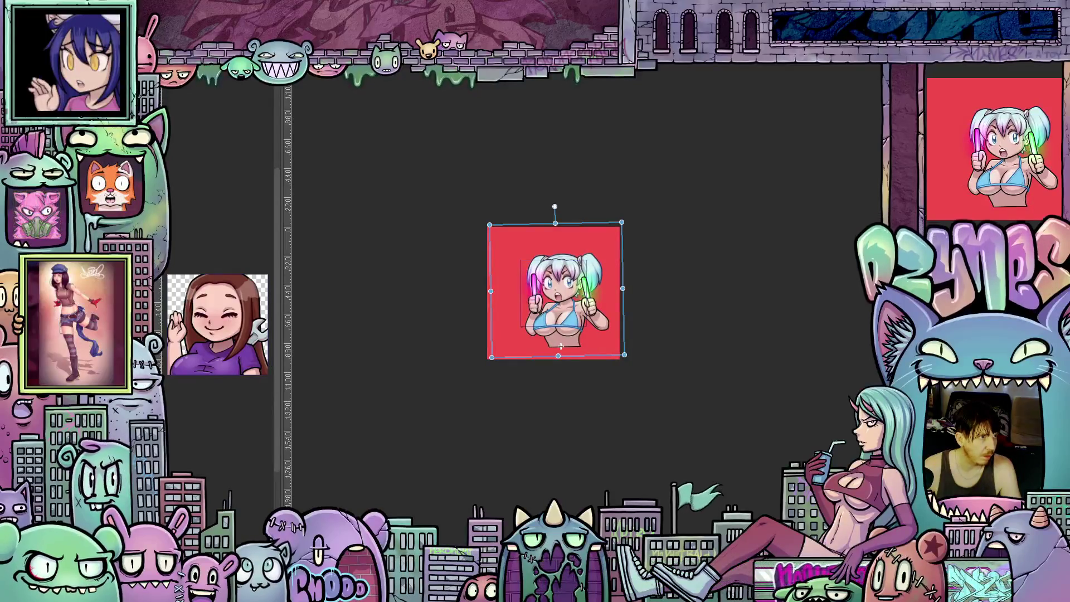
pyautogui.moveTo(561, 346); pyautogui.dragTo(554, 341)
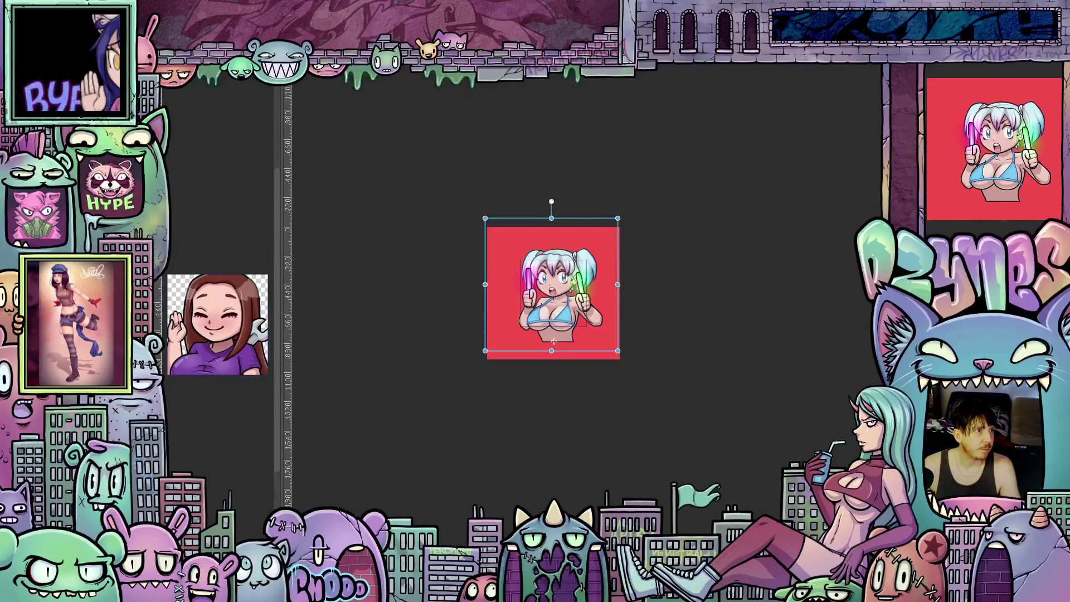
pyautogui.moveTo(554, 341); pyautogui.dragTo(552, 342)
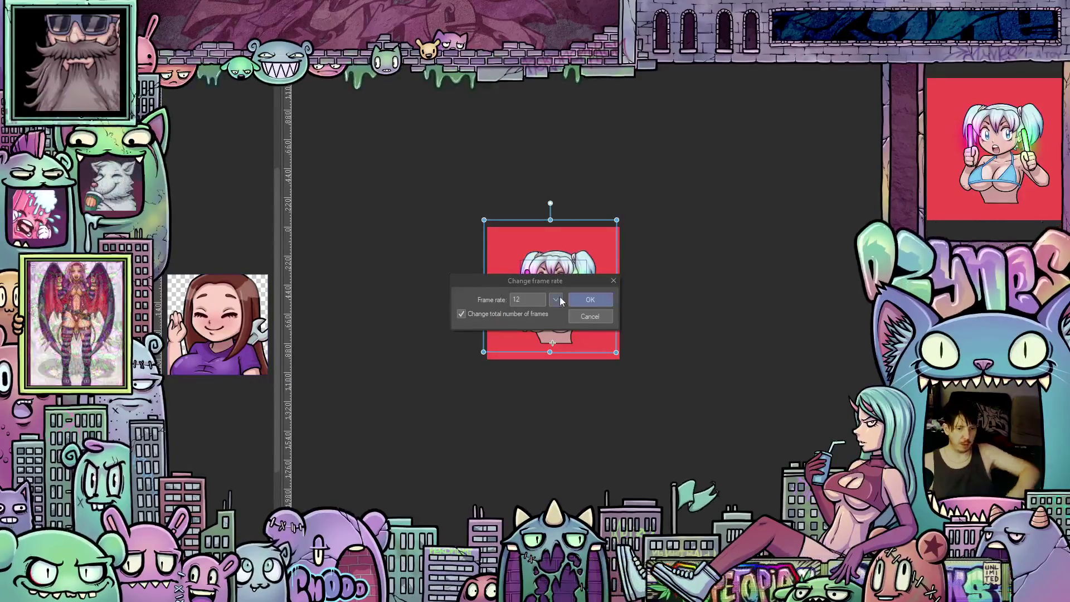
# Step: Set the Frame rate to 18 in the Change frame rate dialog and confirm
pyautogui.moveTo(533, 305); pyautogui.dragTo(511, 302)
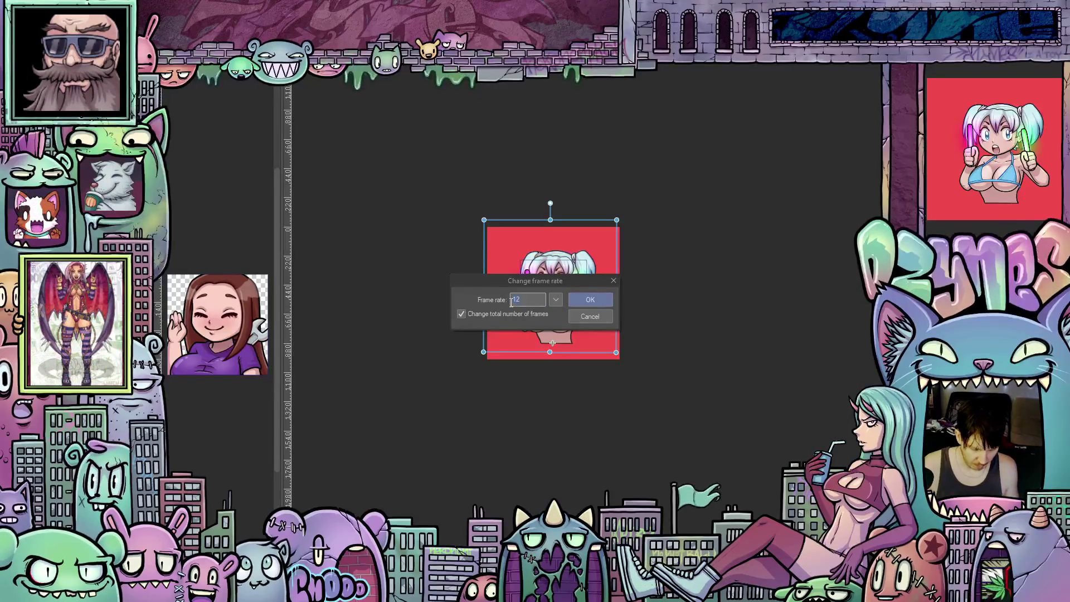
pyautogui.write('18')
pyautogui.click(599, 305)
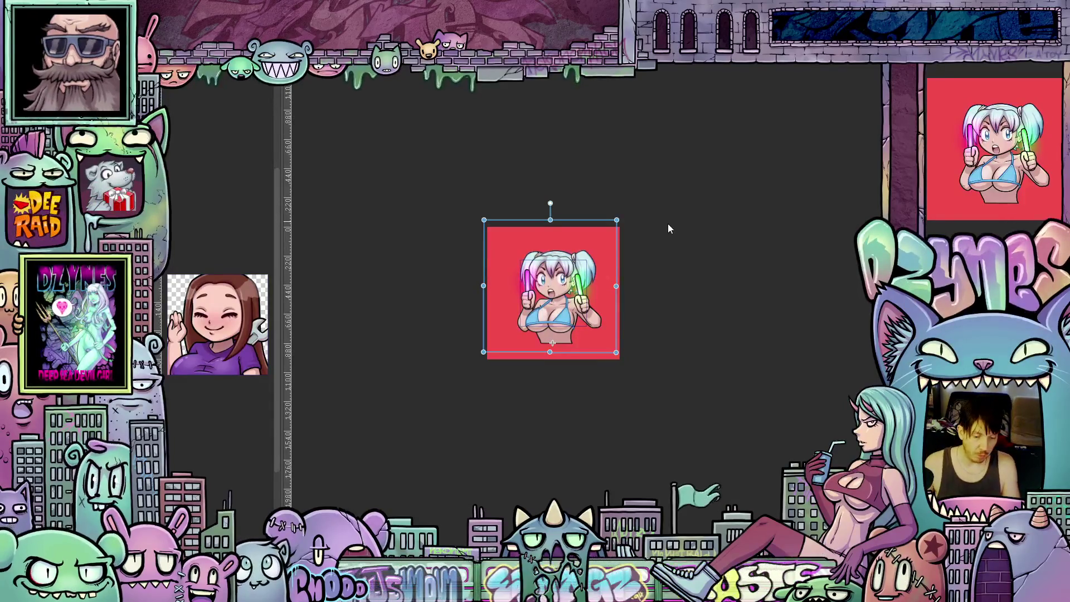
pyautogui.scroll(2, 651, 249)
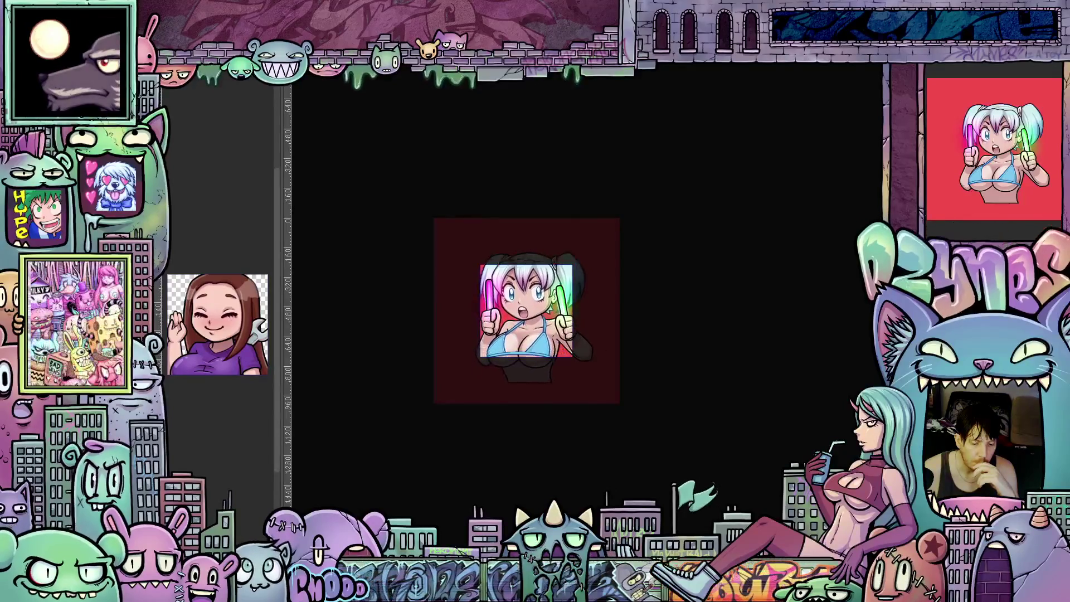
pyautogui.click(524, 382)
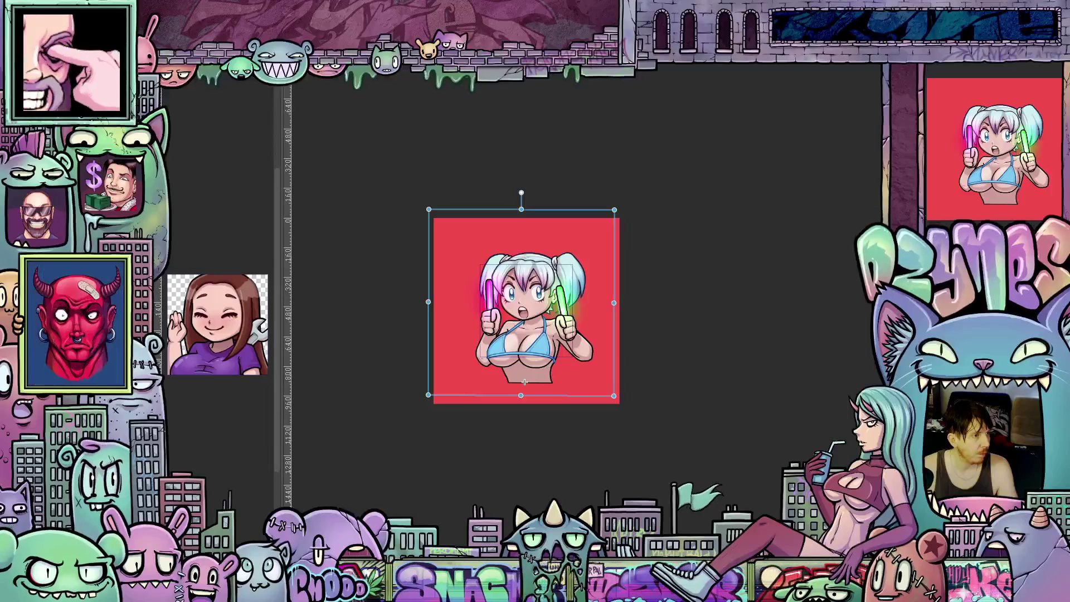
# Step: Change the animation frame rate from 18 to 24 via Change frame rate
pyautogui.click(168, 90)
pyautogui.doubleClick(519, 299)
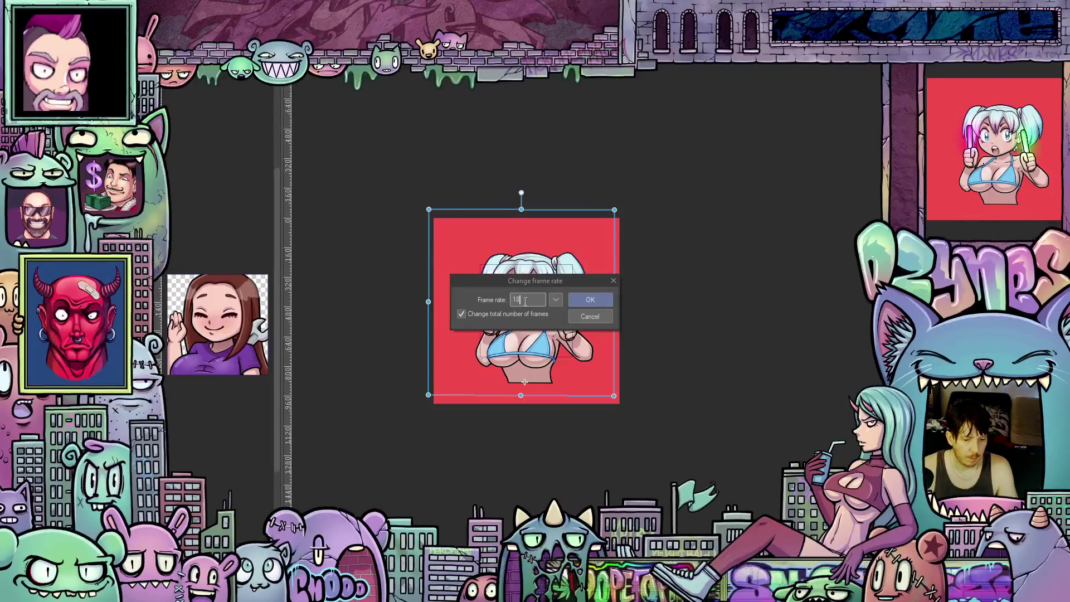
pyautogui.write('2')
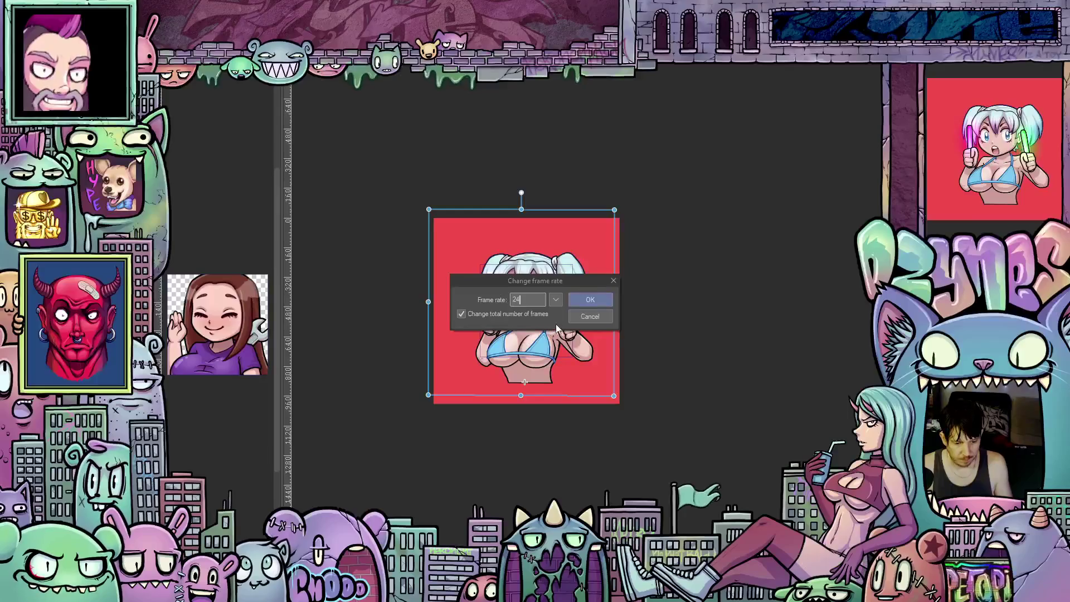
pyautogui.write('4')
pyautogui.click(582, 299)
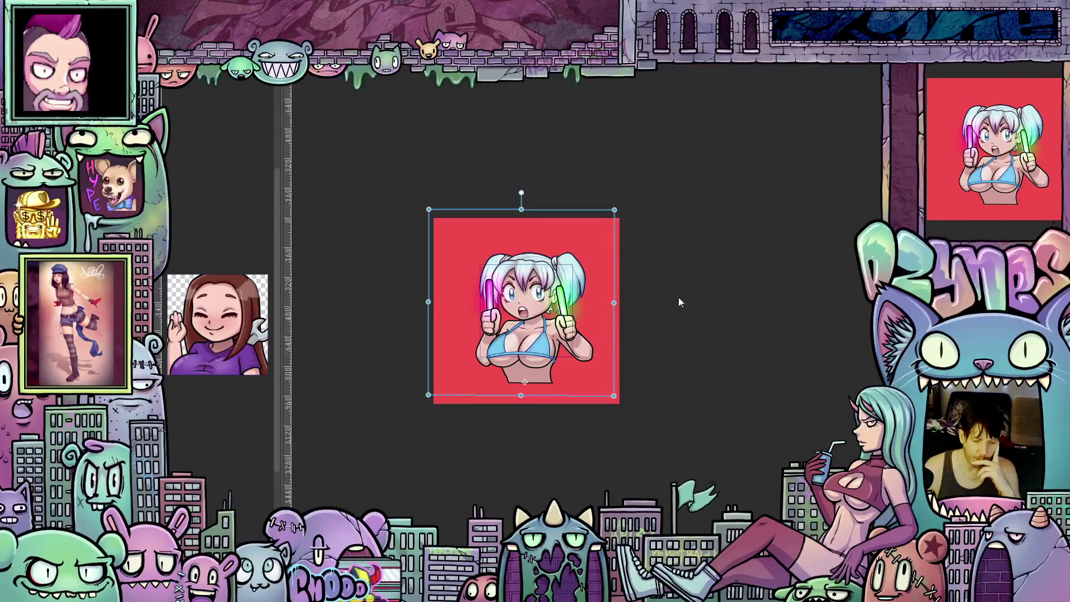
# Step: Watch the 24 fps animation preview, then close the playback
pyautogui.scroll(1, 647, 306)
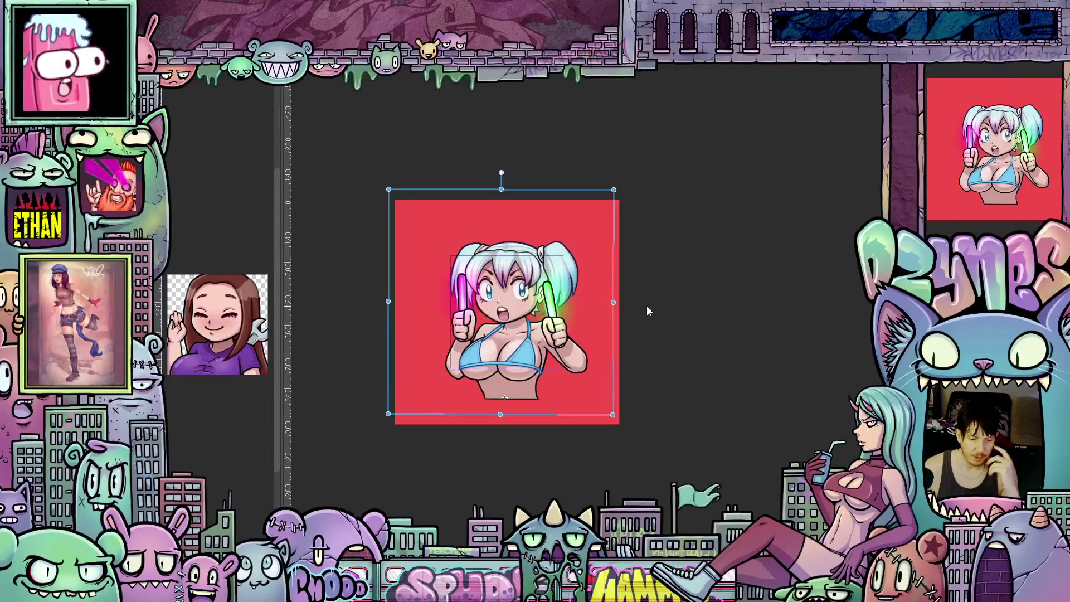
pyautogui.scroll(-1, 647, 306)
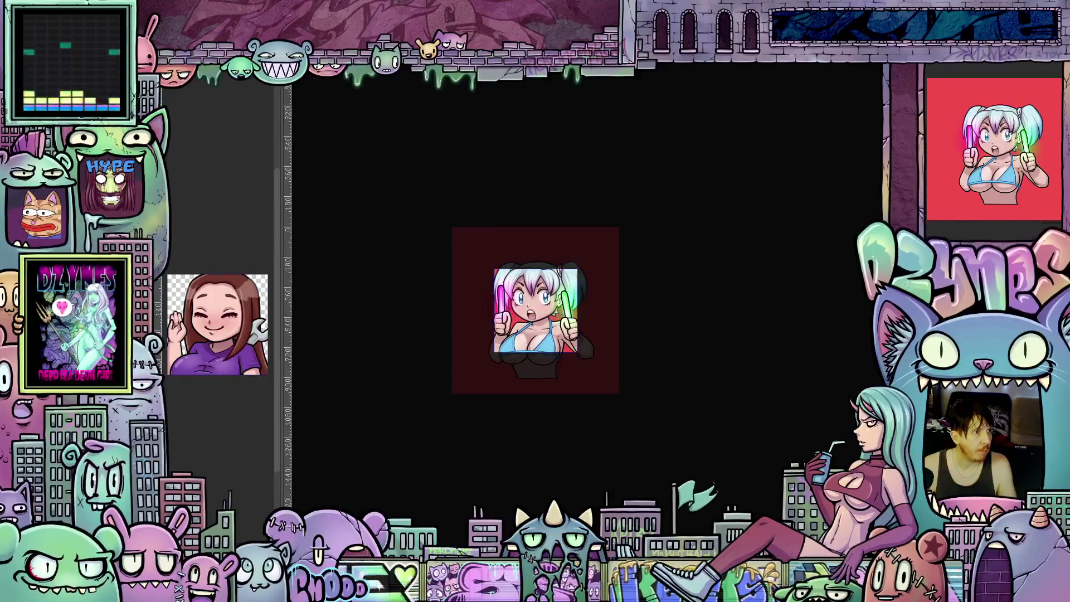
pyautogui.click(534, 375)
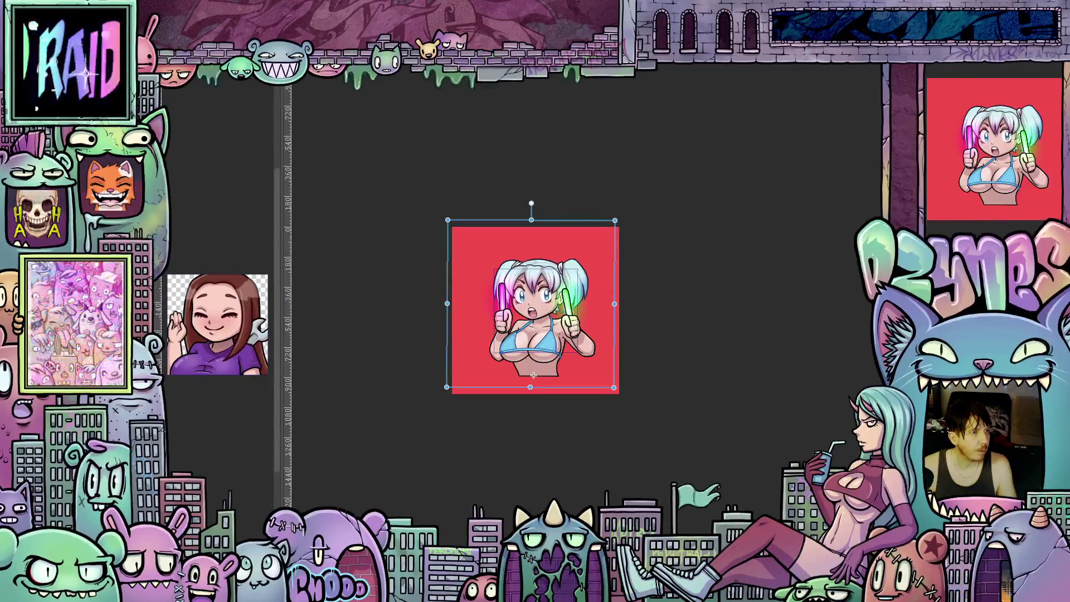
# Step: Nudge the girl in small moves so she lines up inside the red square, then step to another frame
pyautogui.moveTo(534, 375); pyautogui.dragTo(545, 378)
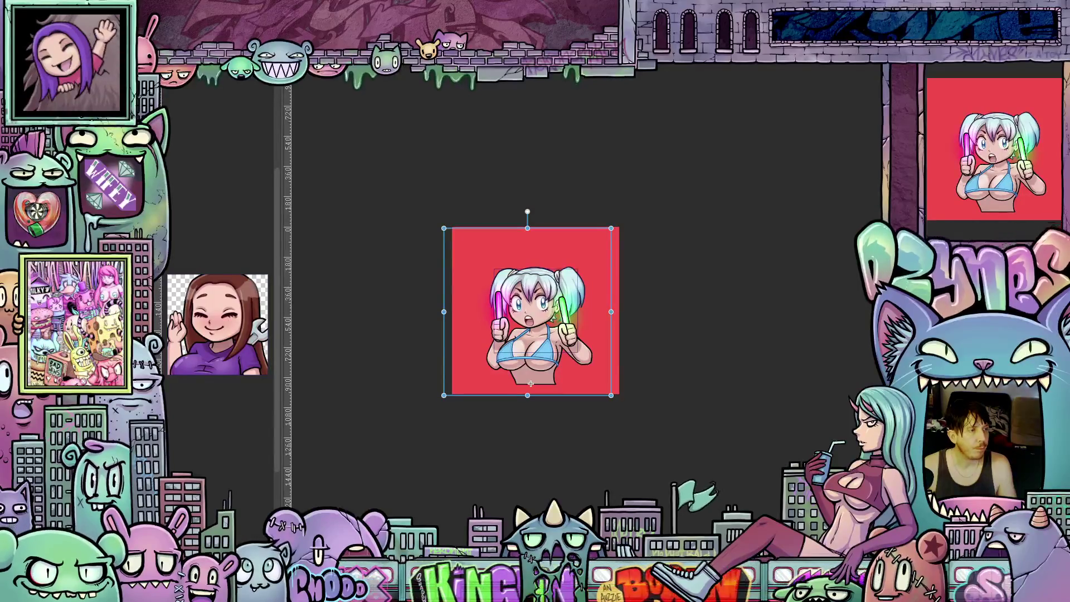
pyautogui.moveTo(530, 384); pyautogui.dragTo(532, 379)
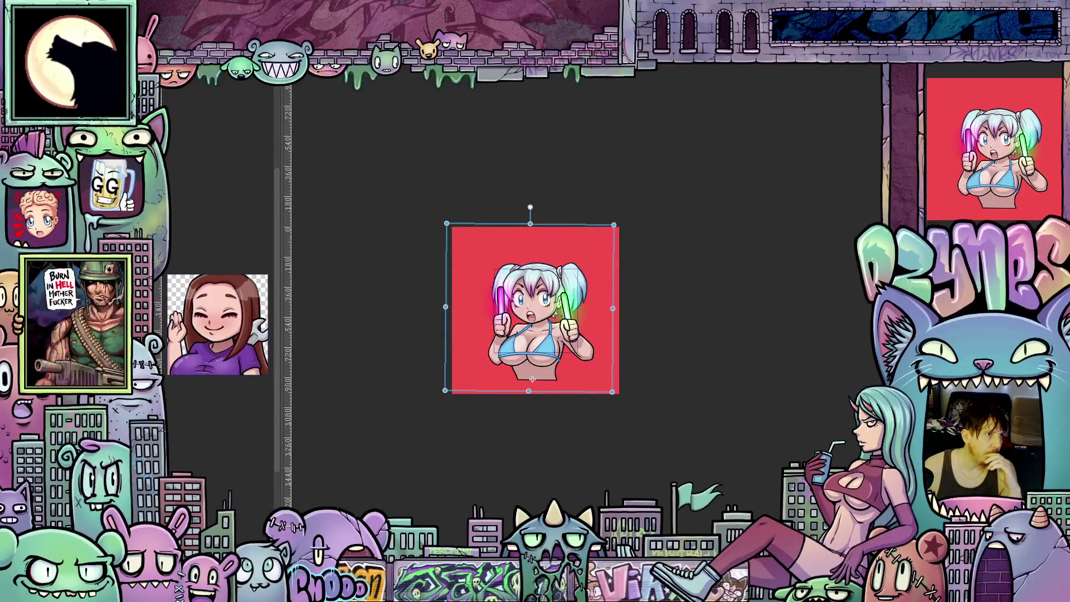
pyautogui.moveTo(532, 379); pyautogui.dragTo(531, 382)
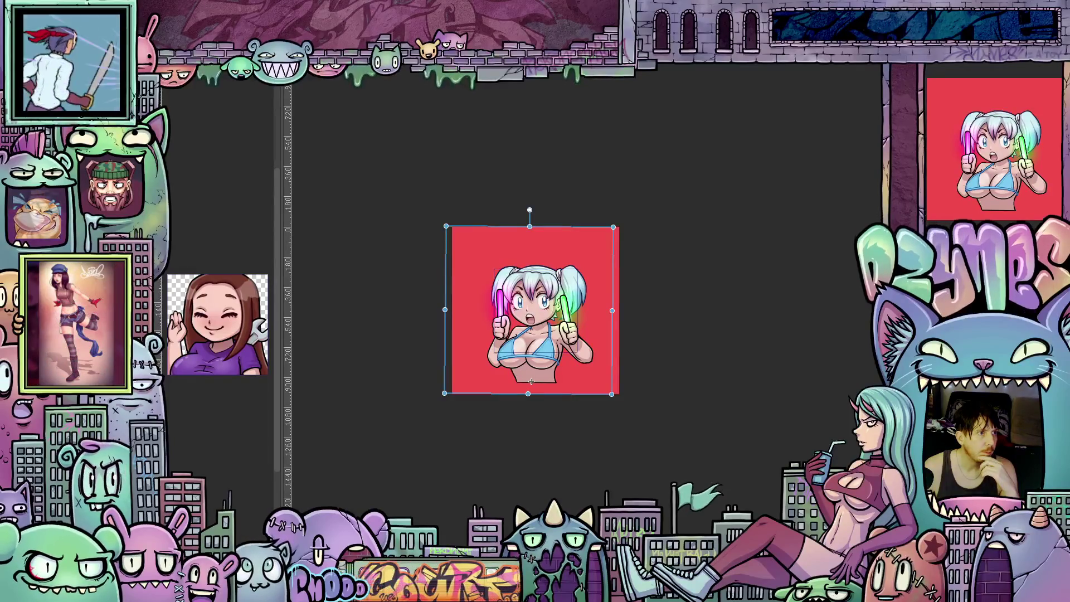
pyautogui.moveTo(531, 381); pyautogui.dragTo(536, 371)
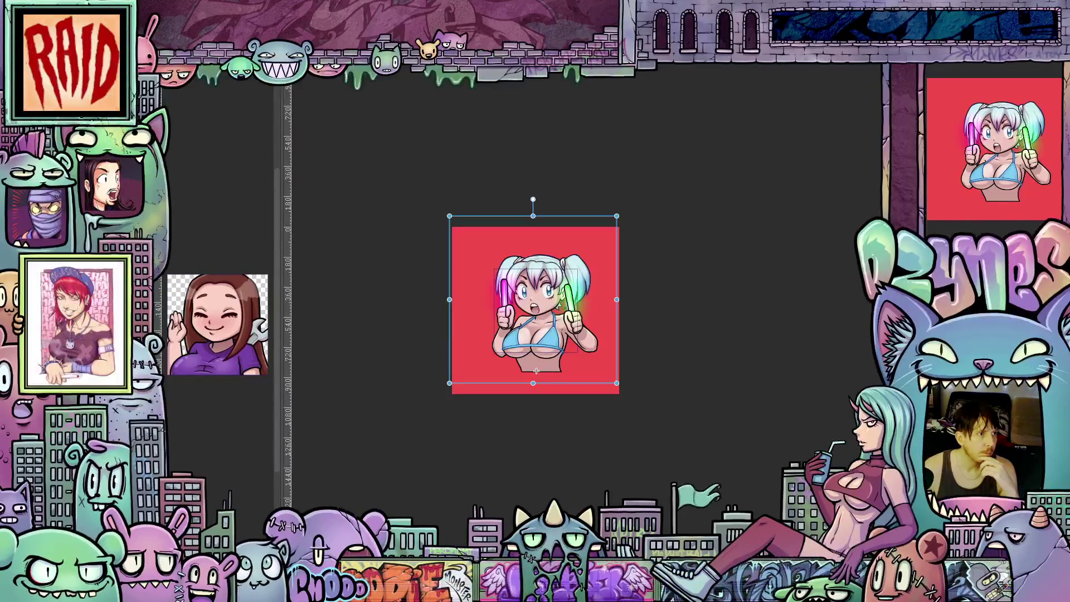
pyautogui.moveTo(536, 371)
pyautogui.mouseDown()
pyautogui.moveTo(545, 378)
pyautogui.moveTo(536, 371)
pyautogui.mouseUp()
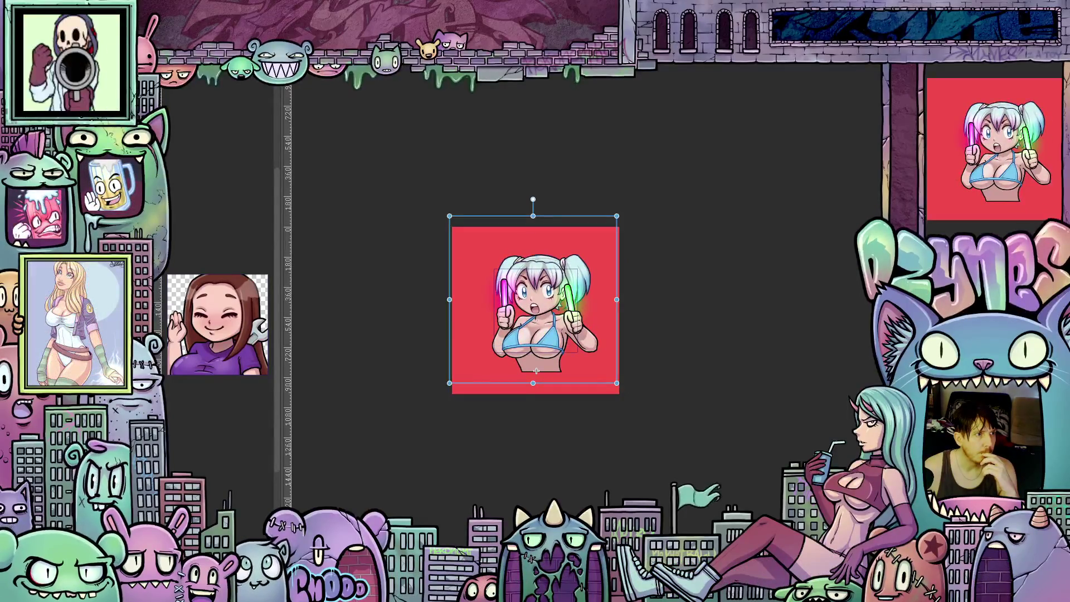
pyautogui.moveTo(536, 371); pyautogui.dragTo(531, 384)
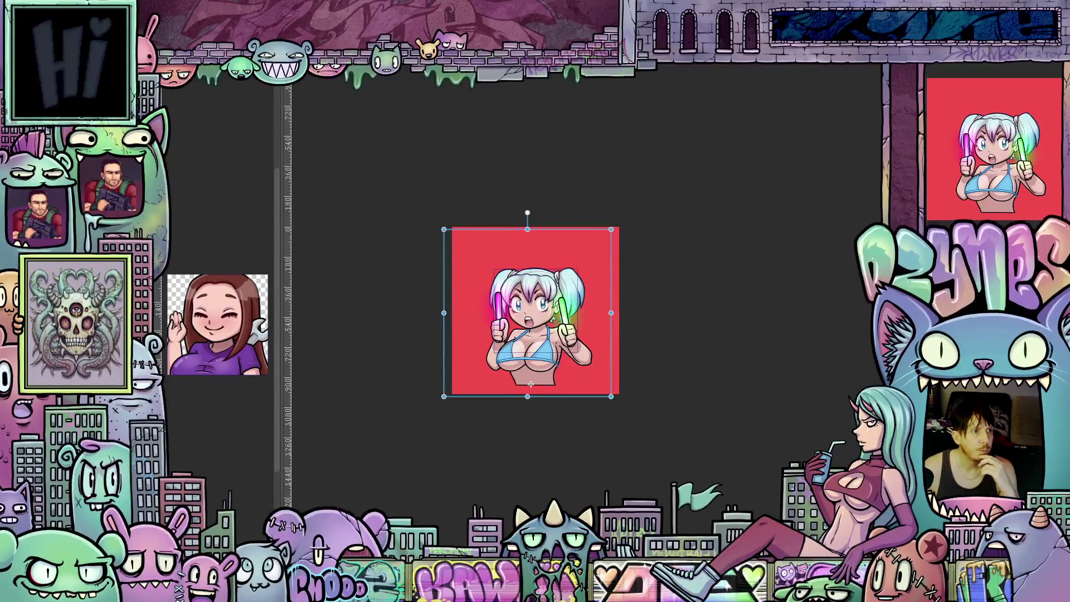
pyautogui.moveTo(531, 384); pyautogui.dragTo(531, 383)
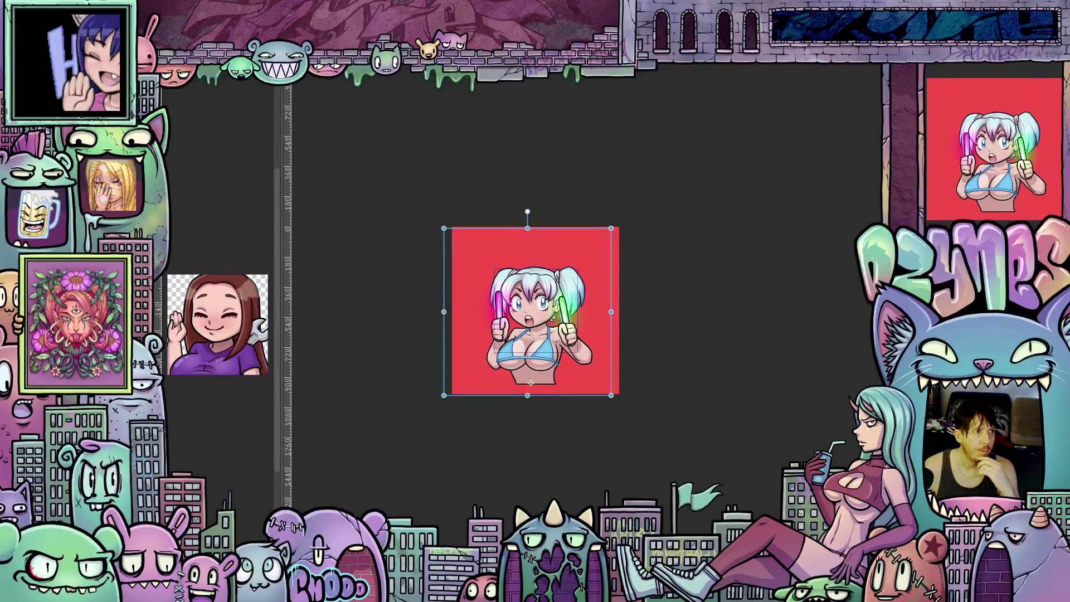
pyautogui.moveTo(531, 383); pyautogui.dragTo(545, 377)
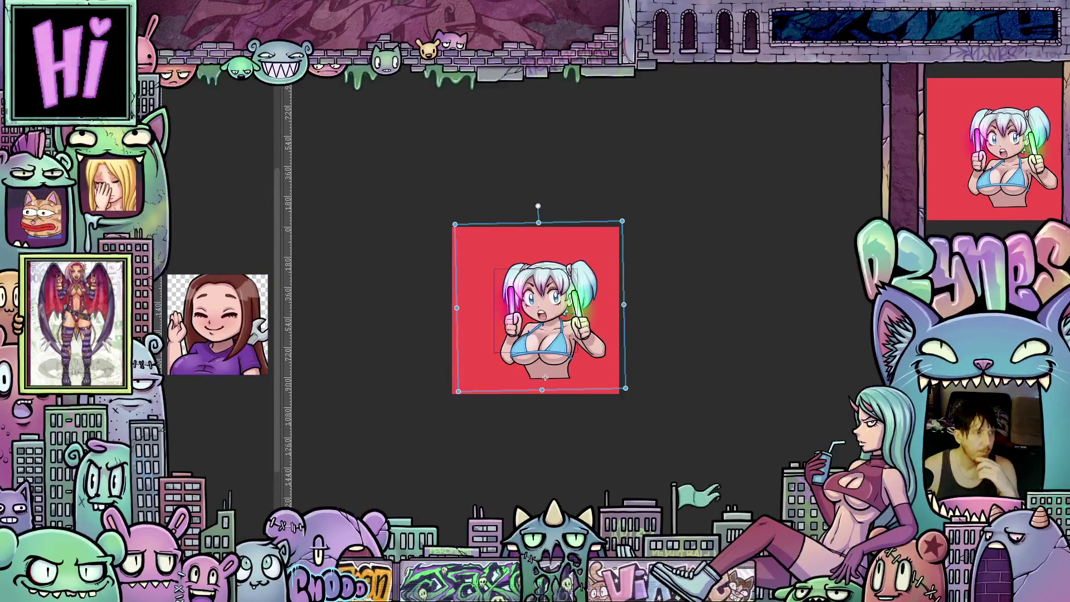
pyautogui.hotkey('ctrl', 'z')
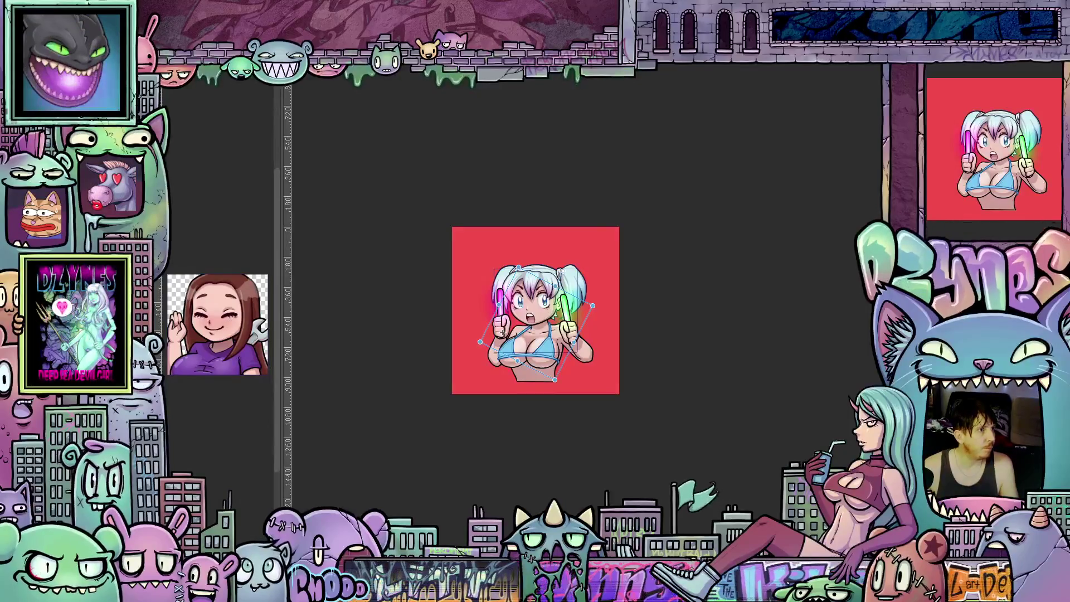
# Step: Step back to the frame where the pink and green glowsticks tilt outward
pyautogui.hotkey('ctrl', 'z')
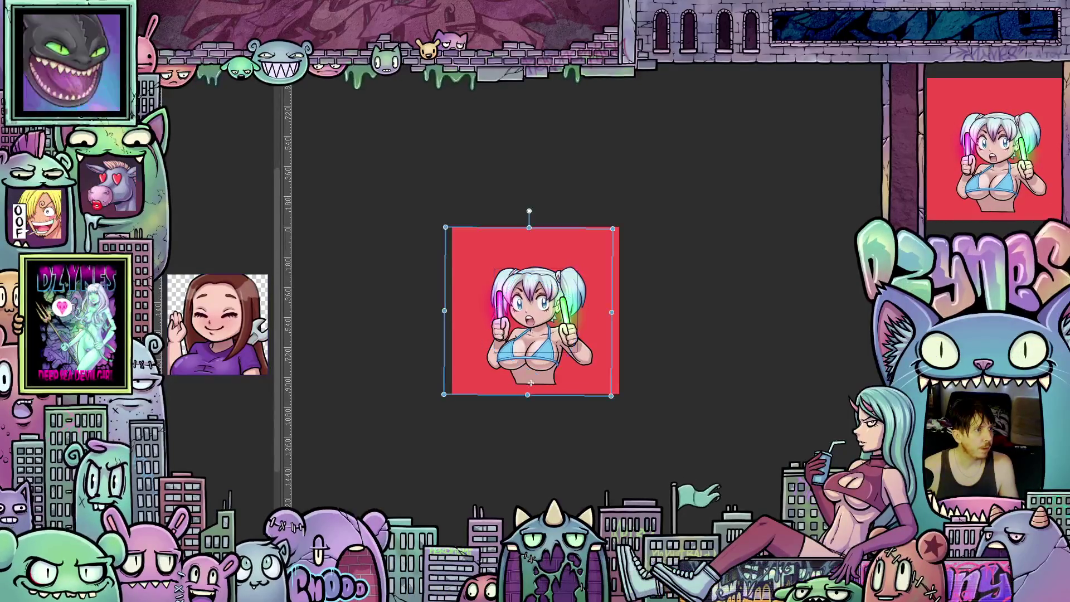
pyautogui.hotkey('ctrl', 'z')
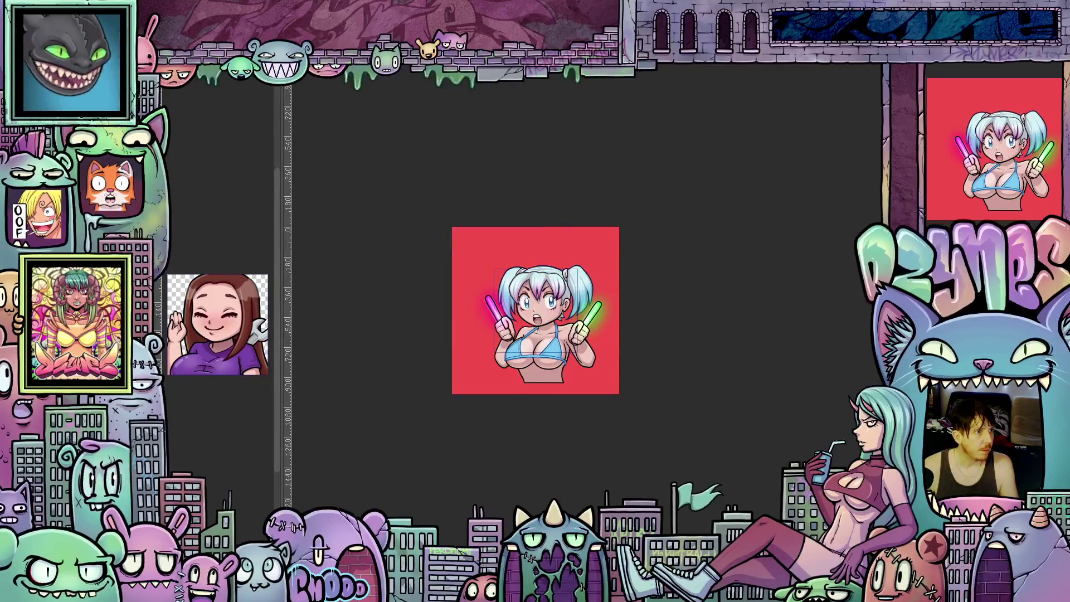